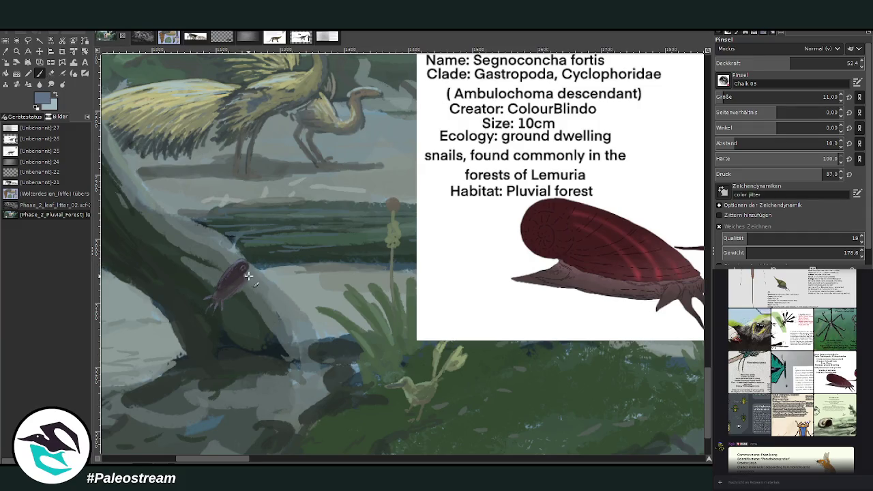
Sample a dark navy colour from the painting and set the brush size to 29.
left_click(511, 405, "ctrl")
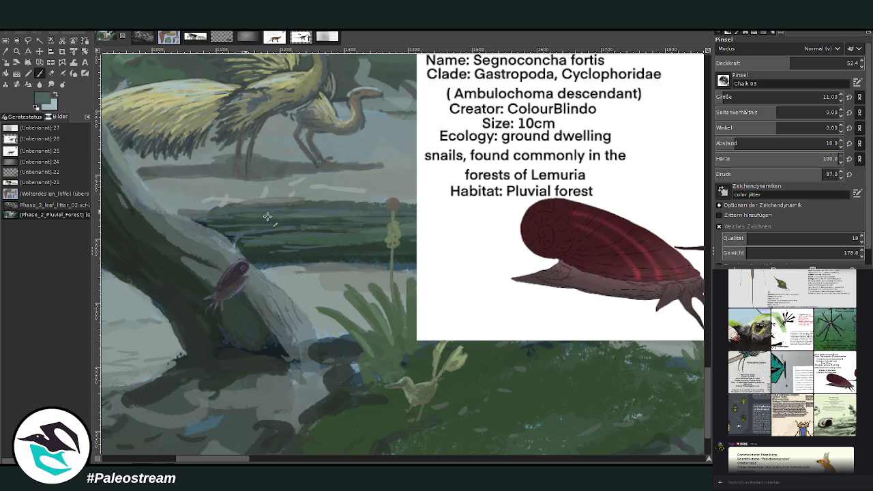
left_click_drag(757, 97, 777, 96)
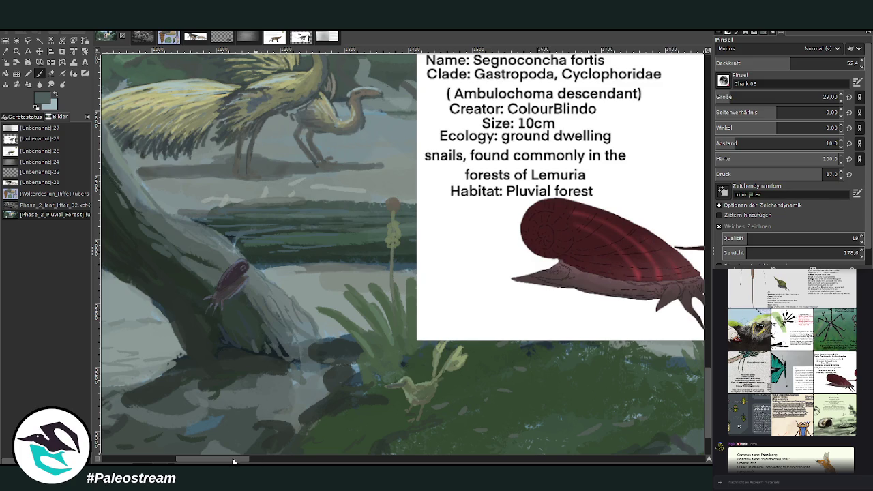
scroll(221, 418, "left", 5)
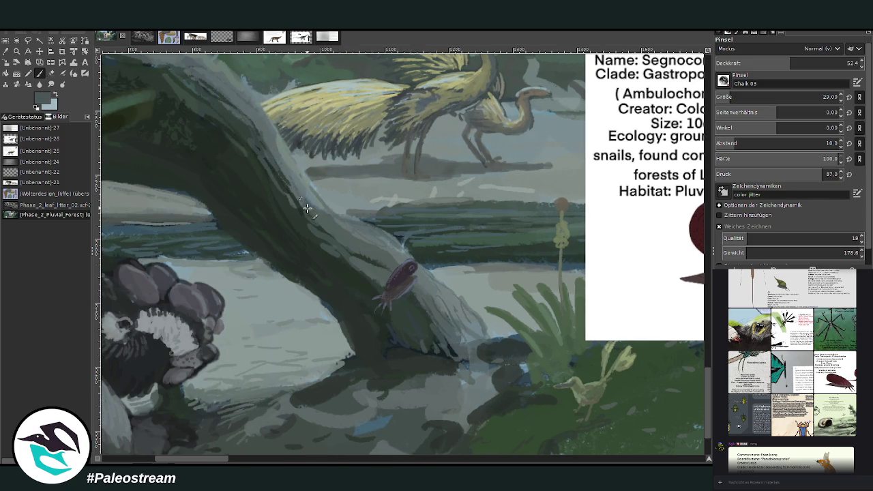
scroll(669, 330, "up", 4)
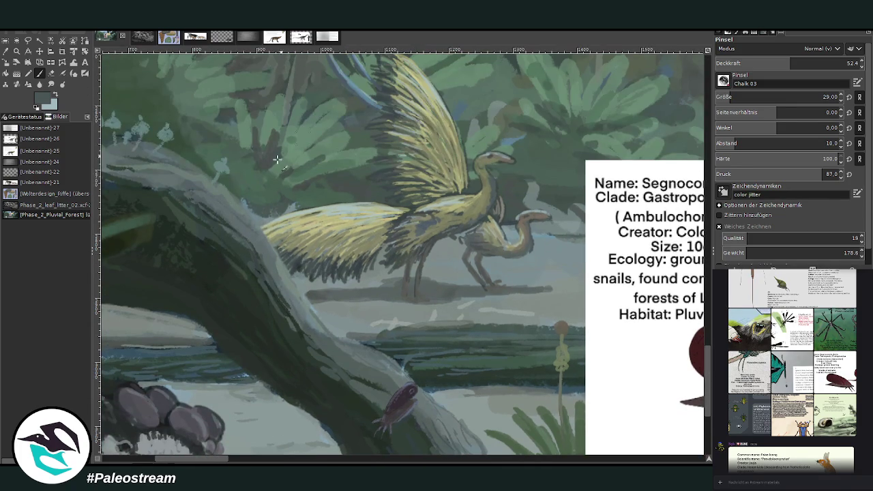
Paint short dark strokes along the fallen trunk's upper edge.
left_click_drag(304, 311, 308, 273)
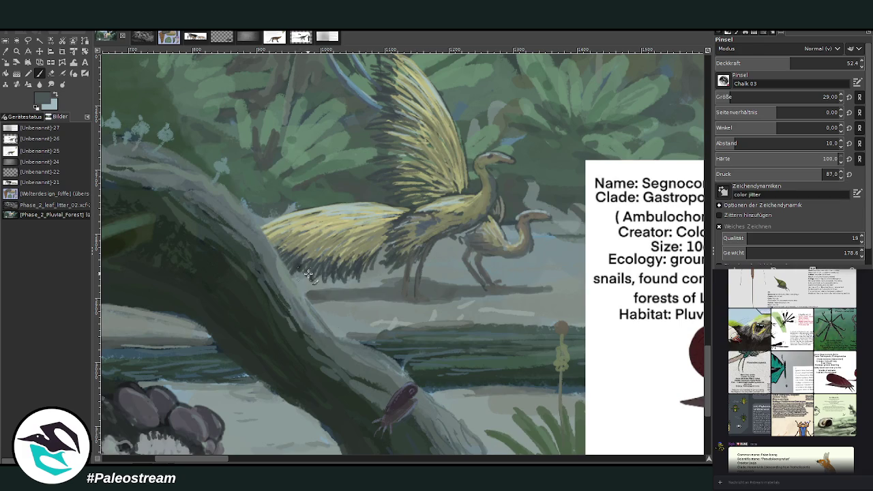
mouse_move(334, 329)
left_mouse_down()
mouse_move(287, 280)
mouse_move(271, 248)
left_mouse_up()
left_click_drag(298, 289, 242, 209)
mouse_move(277, 267)
left_mouse_down()
mouse_move(246, 212)
mouse_move(171, 174)
left_mouse_up()
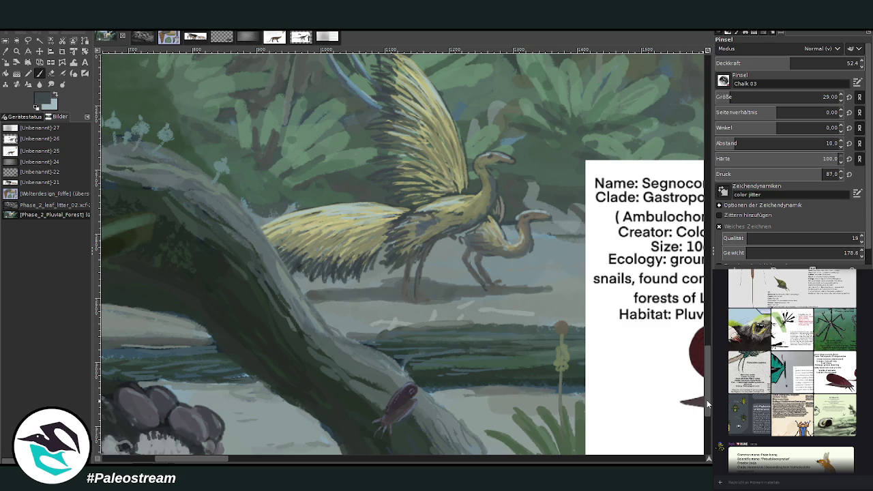
scroll(708, 403, "down", 5)
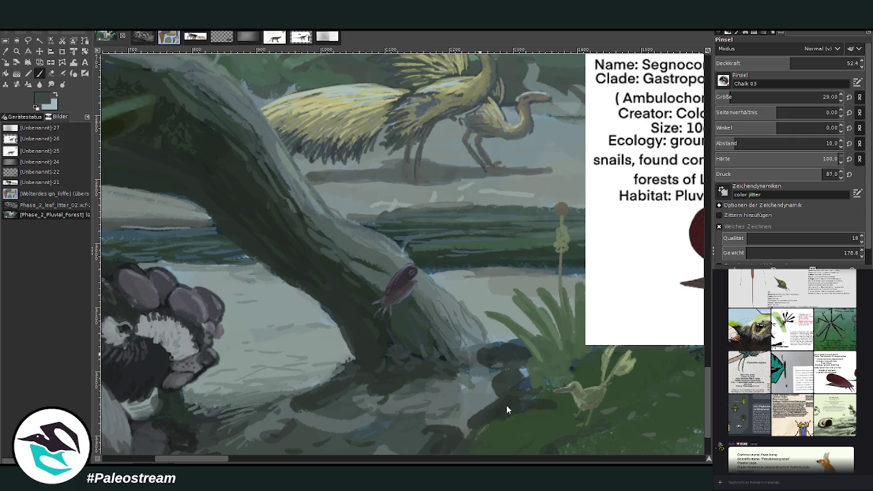
Raise the Deckkraft slider from 52.4 to 66.9 and scroll back over the canvas.
left_click_drag(801, 62, 814, 63)
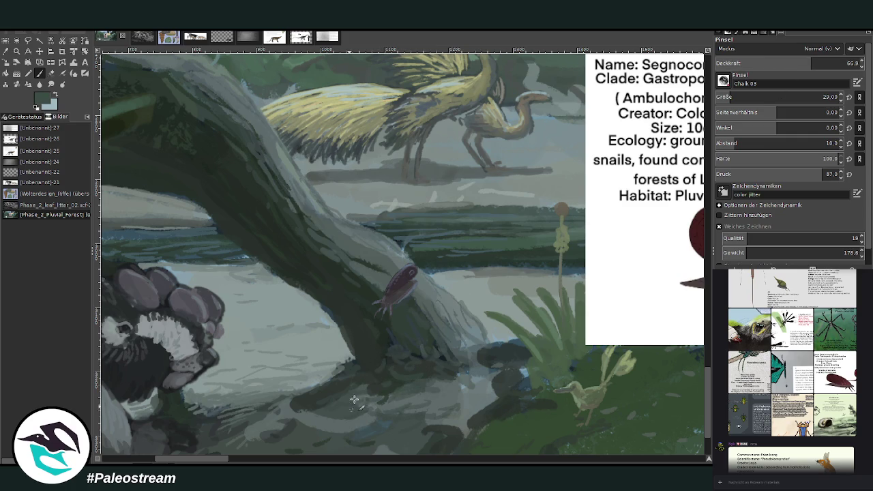
scroll(559, 382, "down", 3)
scroll(569, 404, "down", 1)
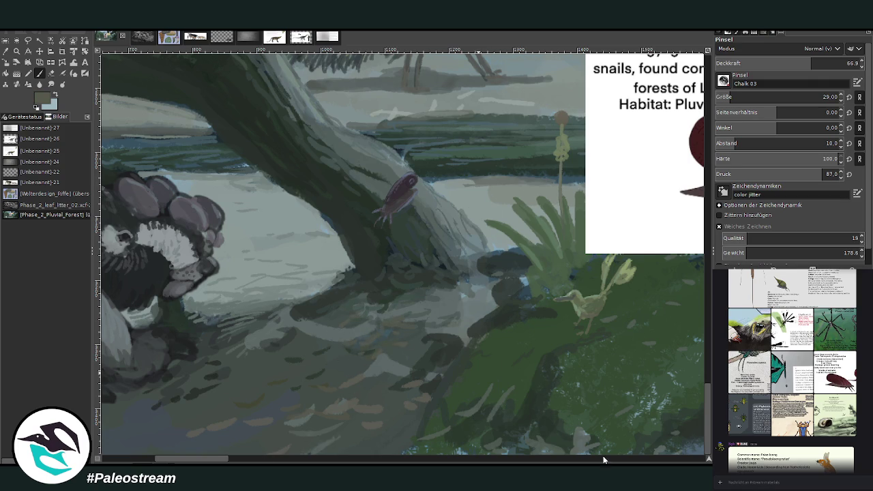
scroll(403, 253, "down", 5)
scroll(402, 252, "down", 2)
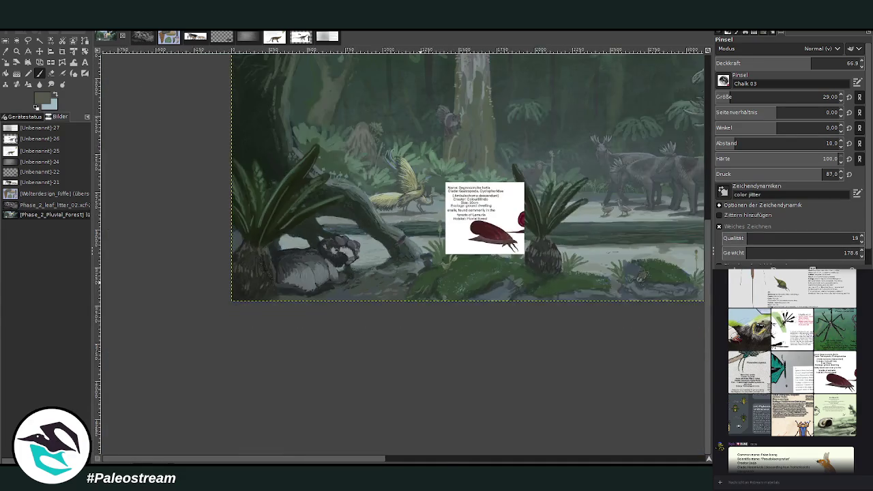
scroll(403, 252, "up", 3)
left_click(16, 51)
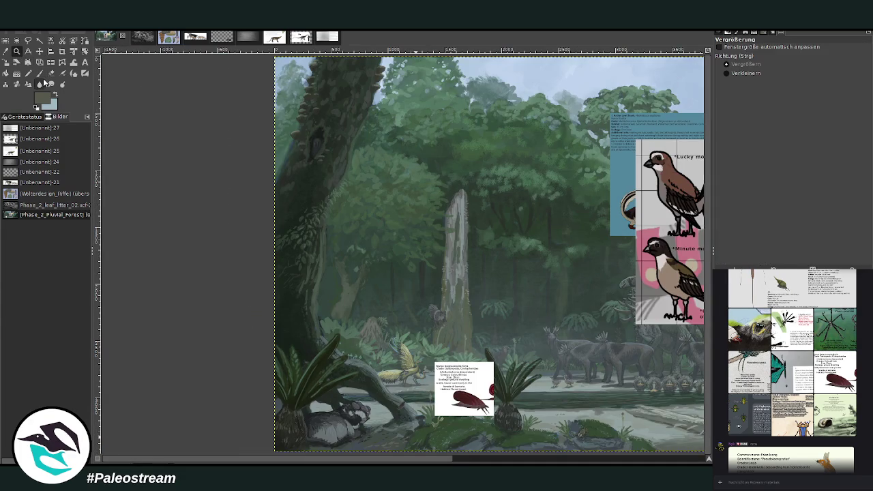
Zoom in on the log and outline the purple snail with Free Select.
left_click_drag(375, 352, 444, 439)
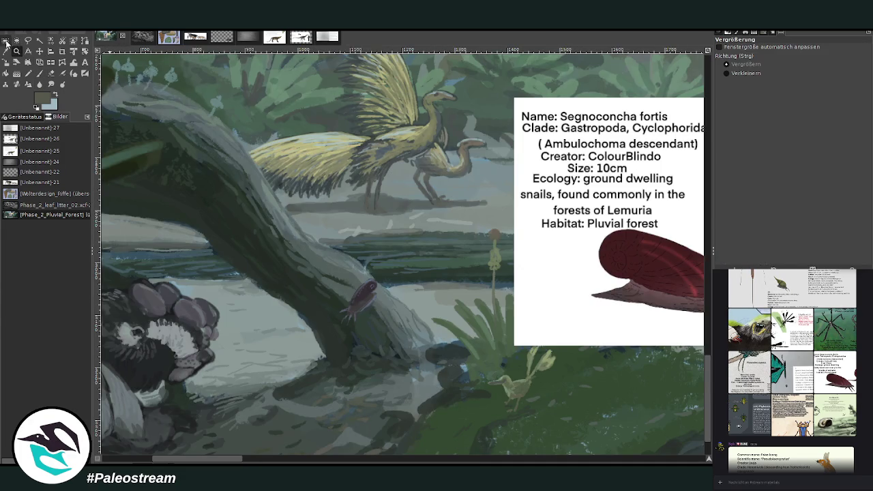
left_click(6, 40)
left_click_drag(378, 300, 334, 329)
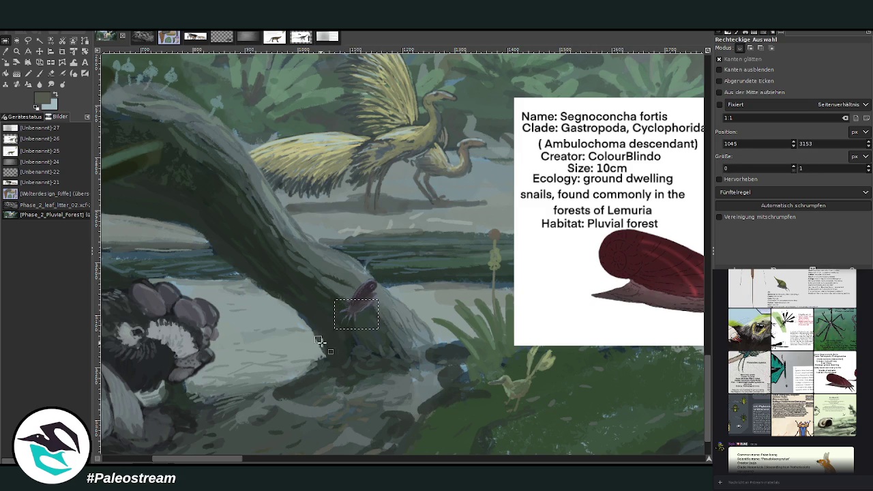
key("f")
left_click_drag(348, 299, 355, 293)
left_click(354, 293)
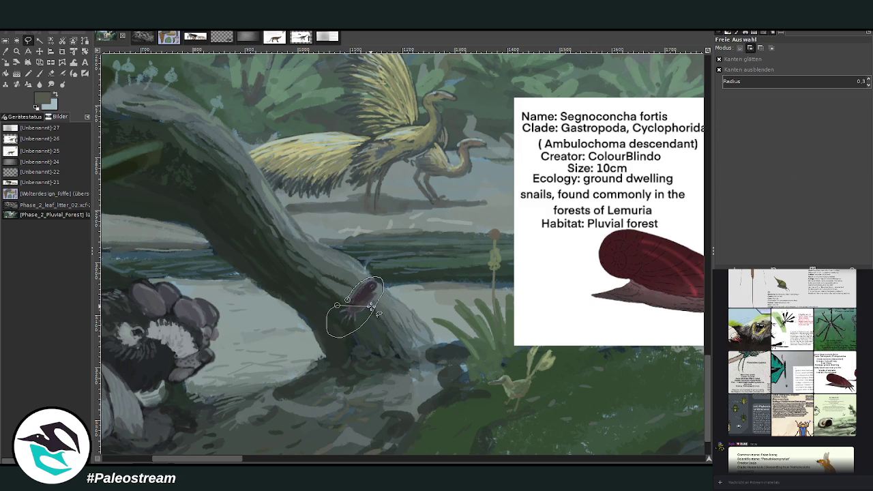
Scale the selected snail smaller with Shift+S, apply it, and zoom back out.
key("Return")
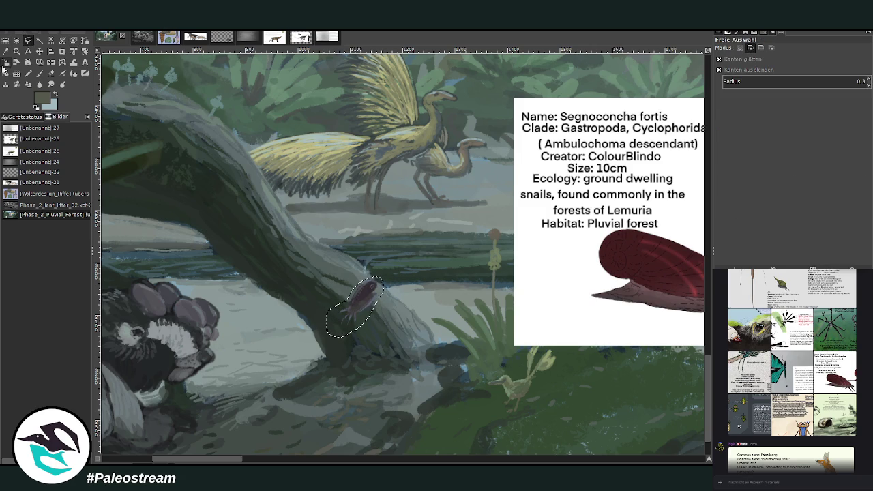
key("shift+s")
left_click(355, 308)
left_click_drag(355, 308, 349, 316)
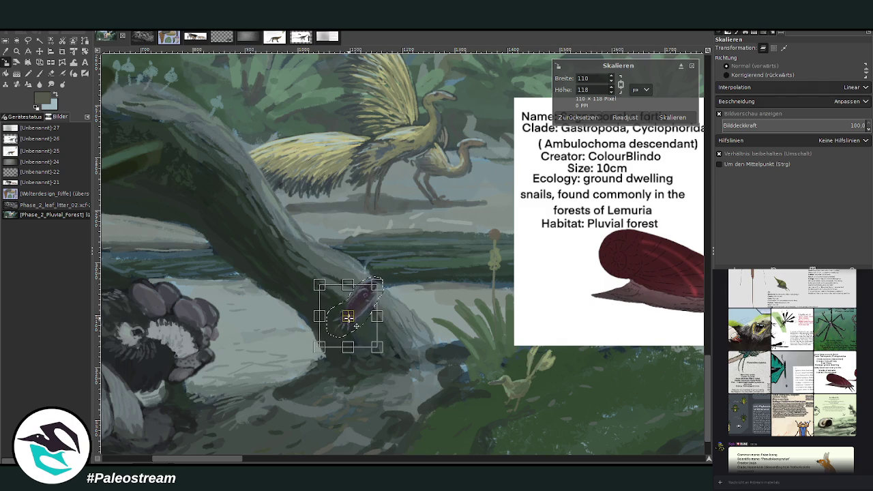
key("Return")
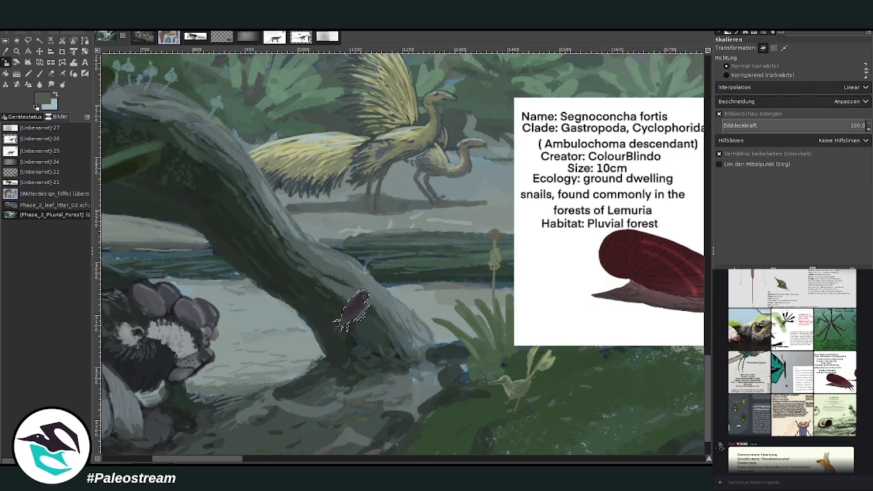
key("minus")
key("minus")
key("minus")
key("minus")
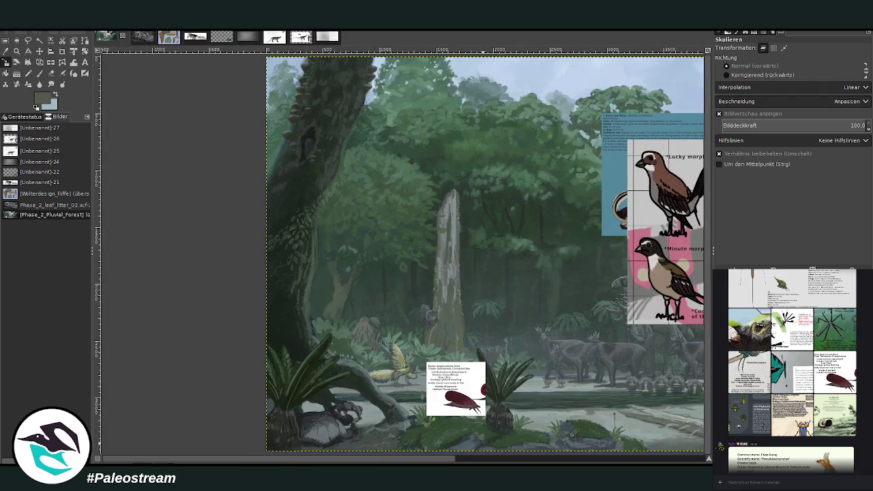
key("minus")
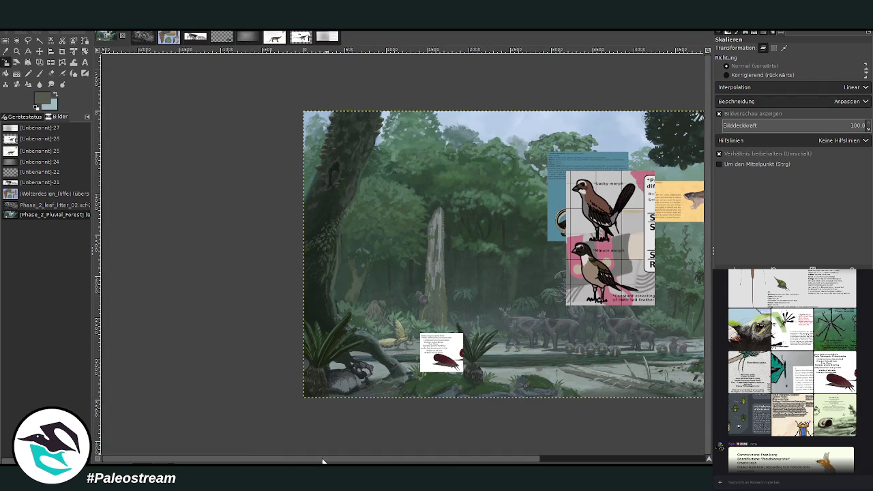
Remove the snail info card and zoom in on the bird morph card.
scroll(341, 452, "right", 5)
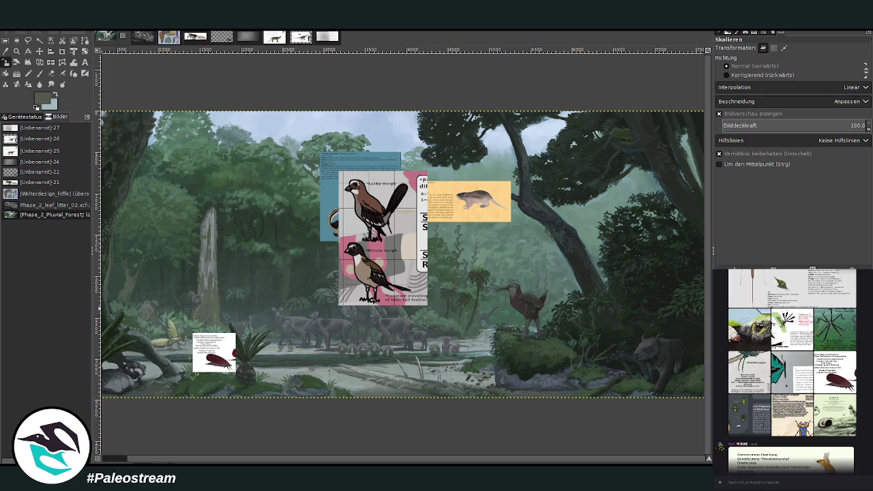
key("ctrl+z")
key("ctrl+z")
key("ctrl+z")
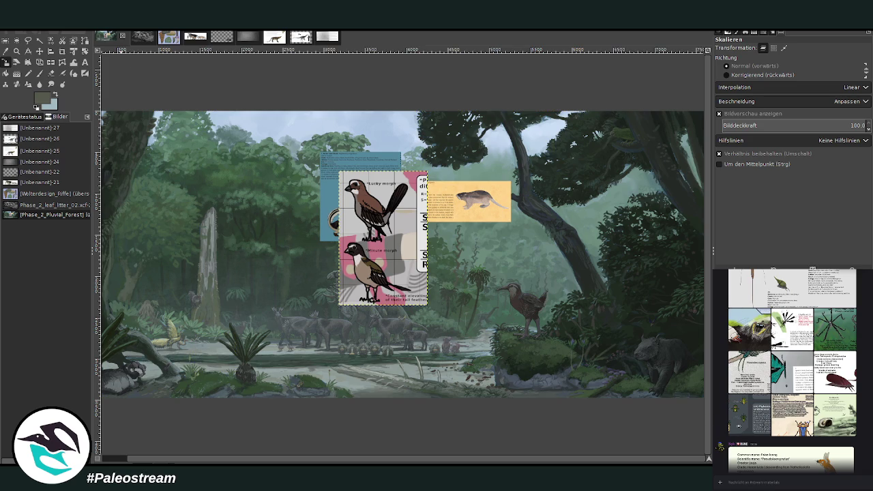
left_click(16, 51)
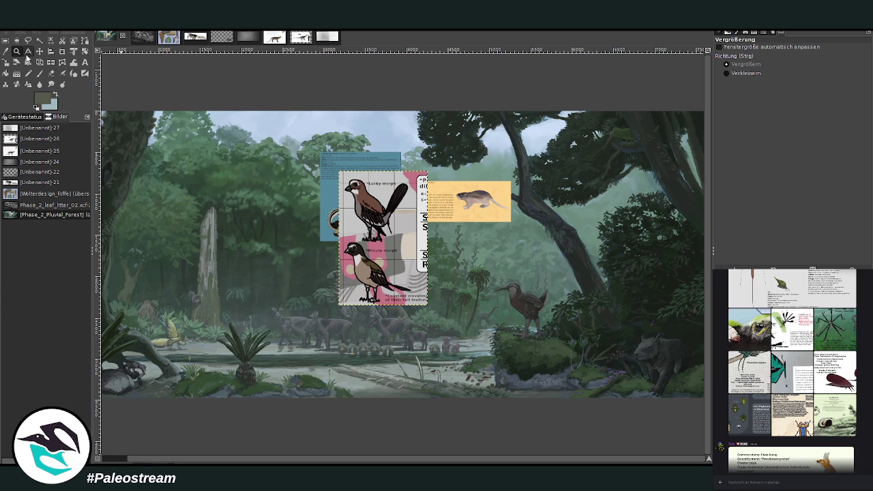
left_click_drag(220, 155, 446, 411)
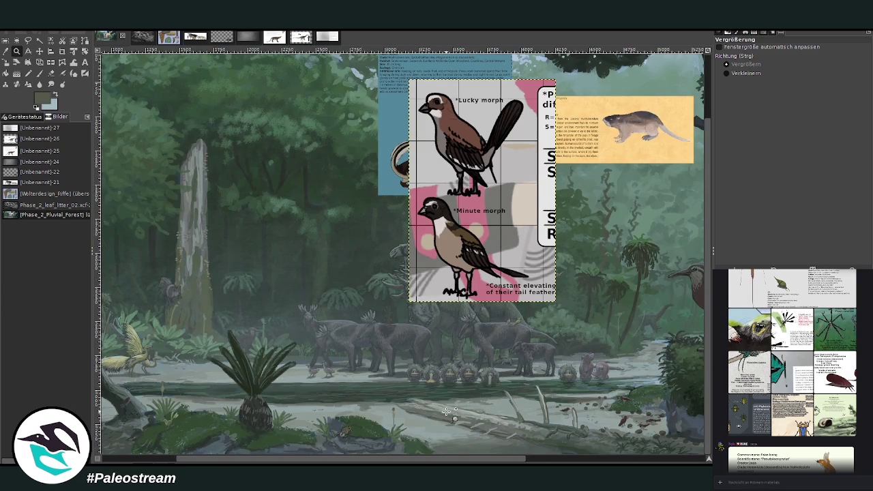
Move the bird morph card left and down, then scale it to a small thumbnail.
left_click(39, 51)
left_click_drag(456, 191, 443, 240)
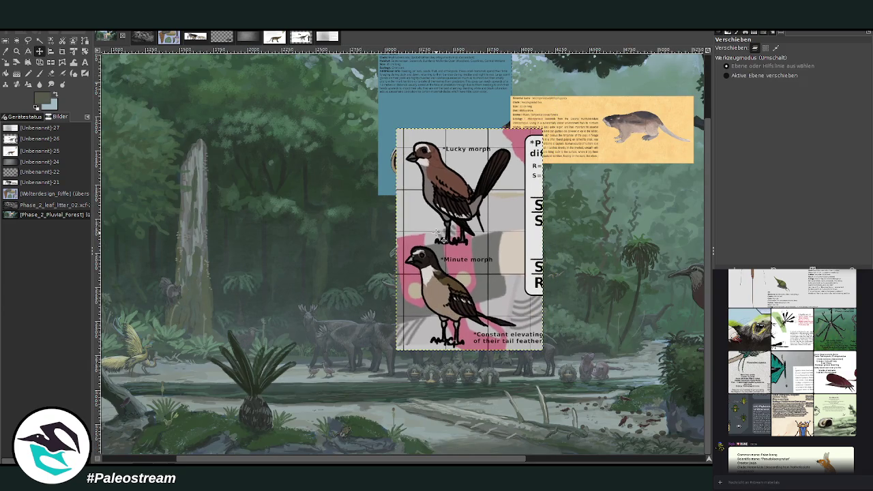
left_click(17, 51)
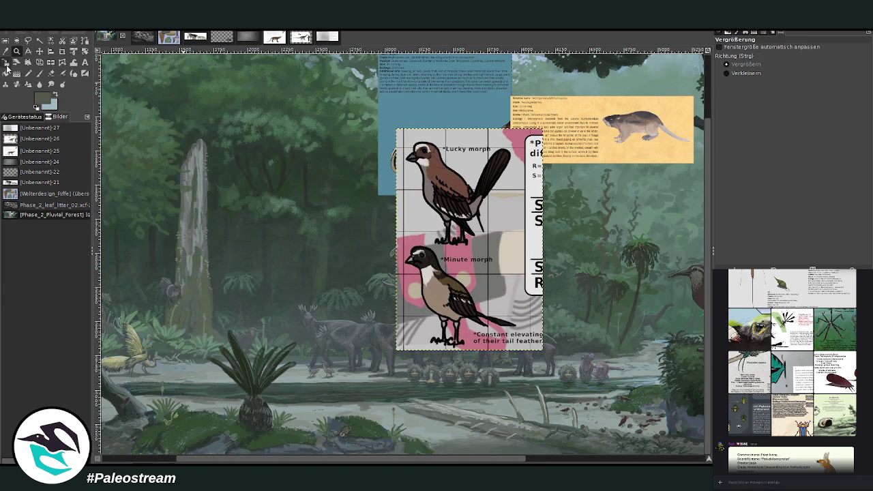
left_click(6, 63)
left_click_drag(541, 130, 433, 295)
left_click(672, 118)
Place the small bird card among the moose herd and zoom in on it.
left_click(40, 51)
left_click_drag(413, 325, 427, 352)
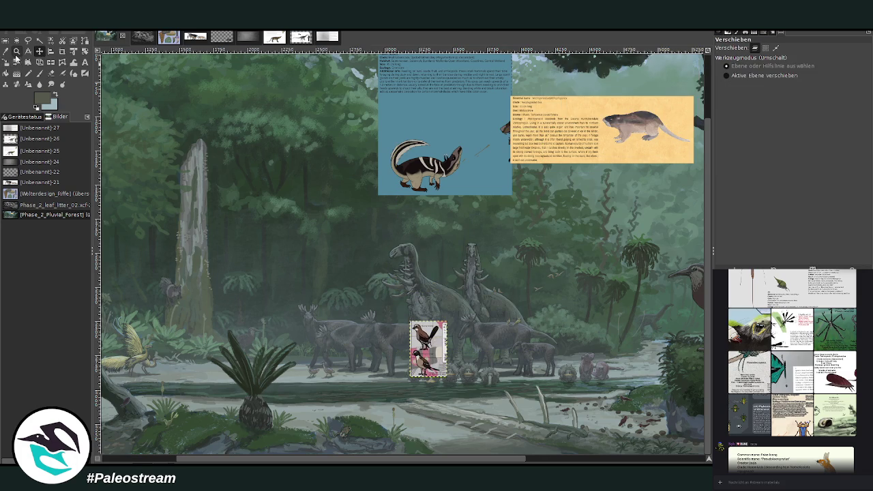
left_click(16, 51)
left_click_drag(276, 278, 440, 431)
left_click_drag(249, 144, 614, 372)
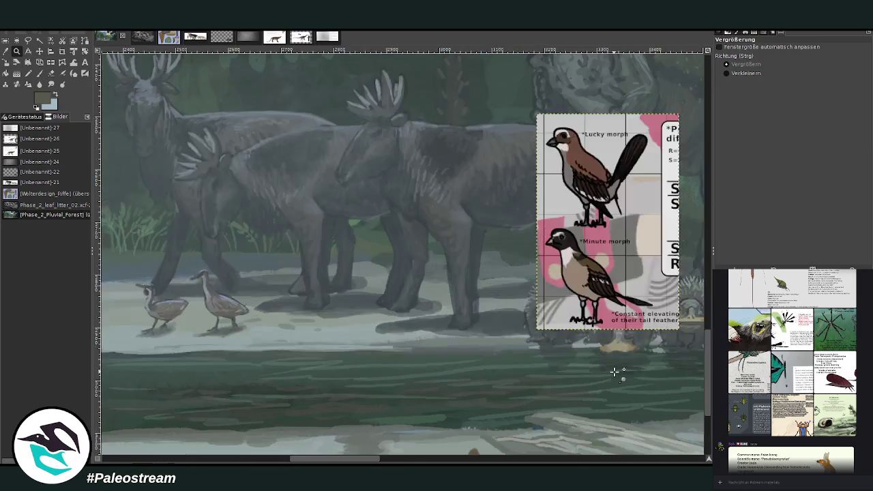
scroll(614, 372, "down", 1)
scroll(615, 372, "down", 4)
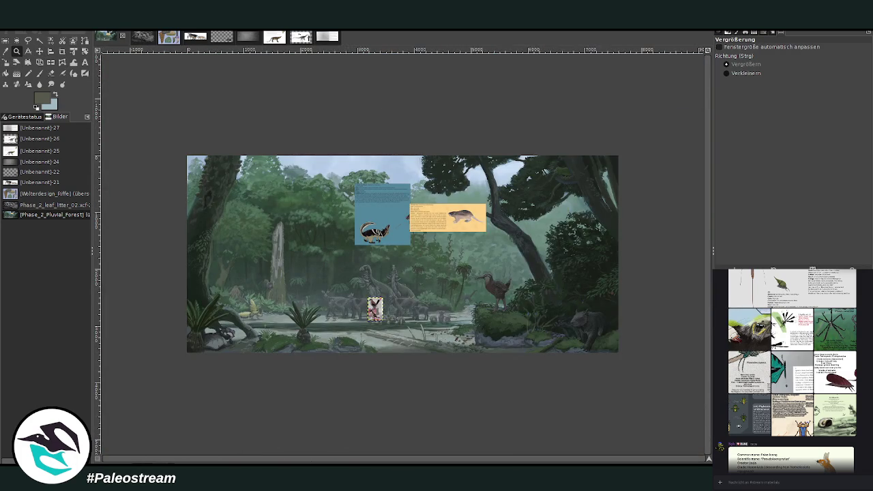
Zoom in on the moose herd and move the bird reference card onto it.
left_click_drag(345, 193, 433, 226)
left_click_drag(140, 125, 559, 338)
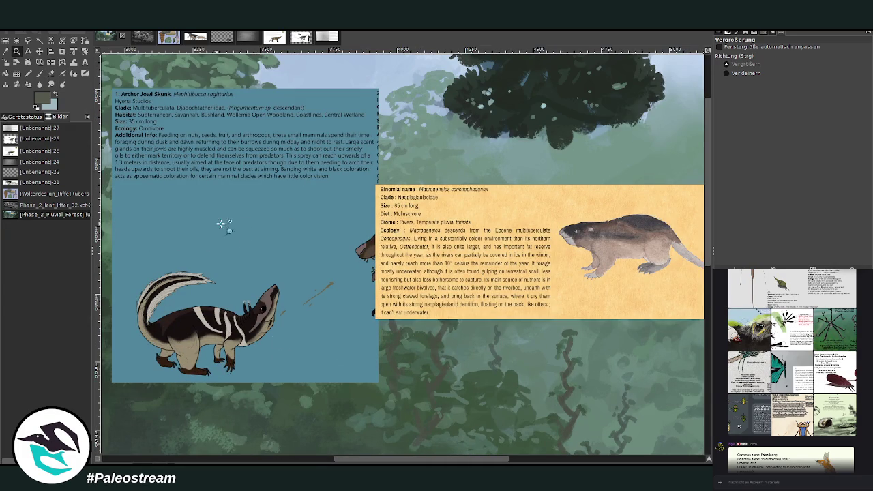
key("minus")
key("minus")
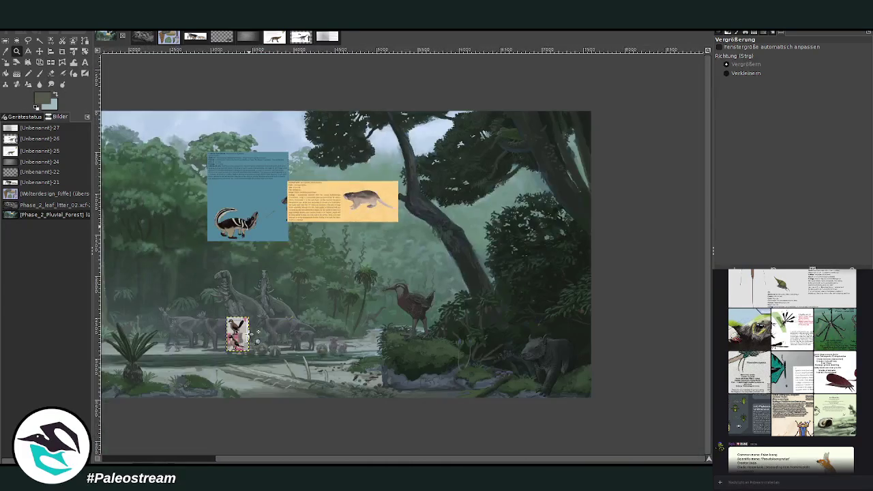
left_click_drag(133, 262, 296, 389)
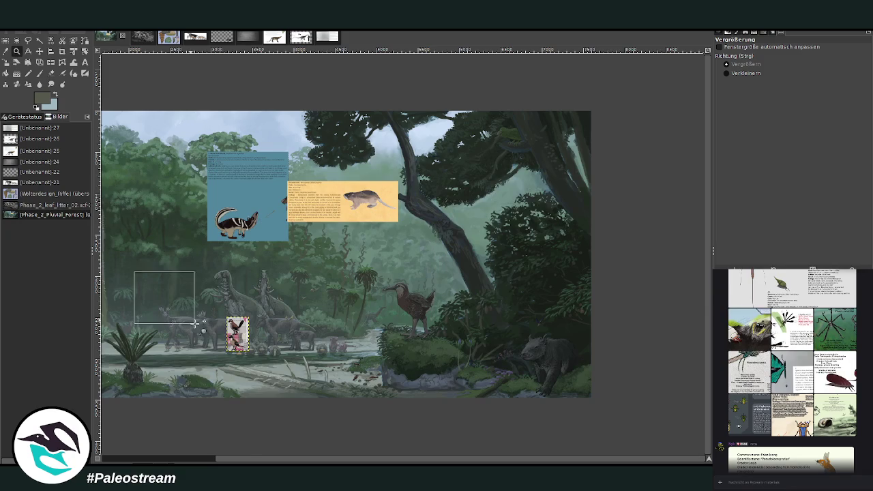
left_click_drag(154, 131, 504, 367)
left_click(480, 317)
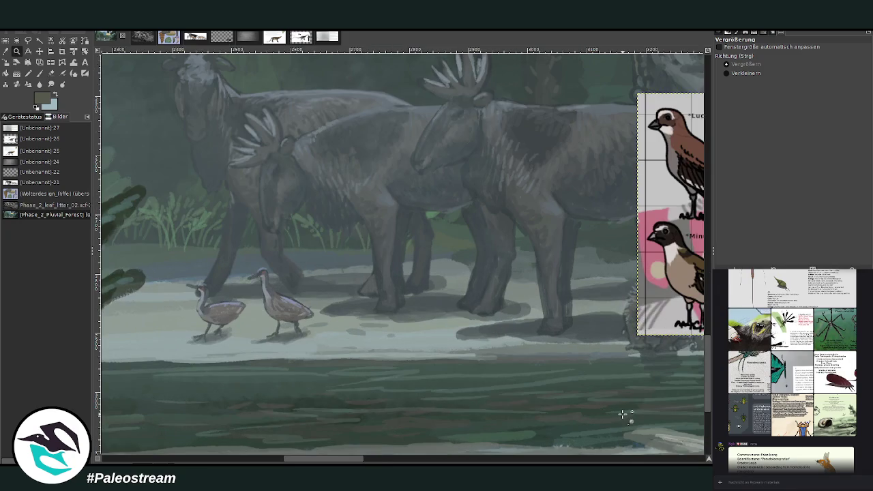
key("m")
left_click_drag(655, 242, 462, 216)
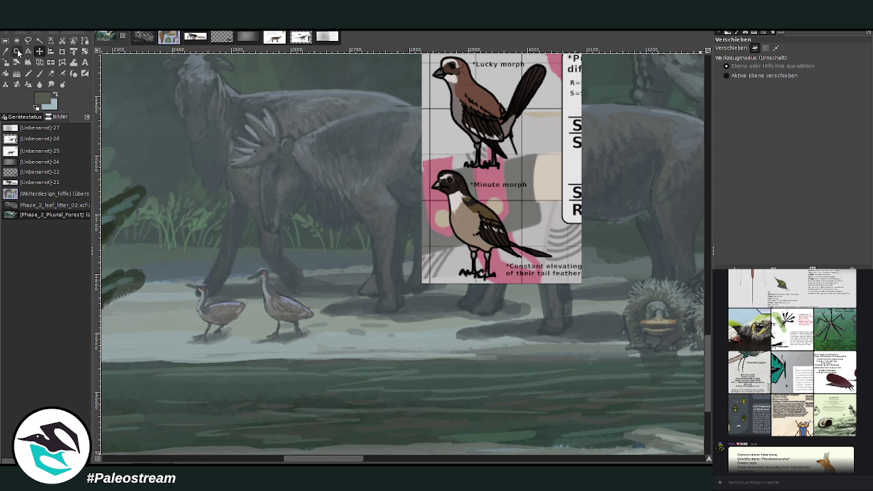
Switch to the Paintbrush and sample a dark colour from the painting.
left_click(39, 73)
left_click(497, 408, "ctrl")
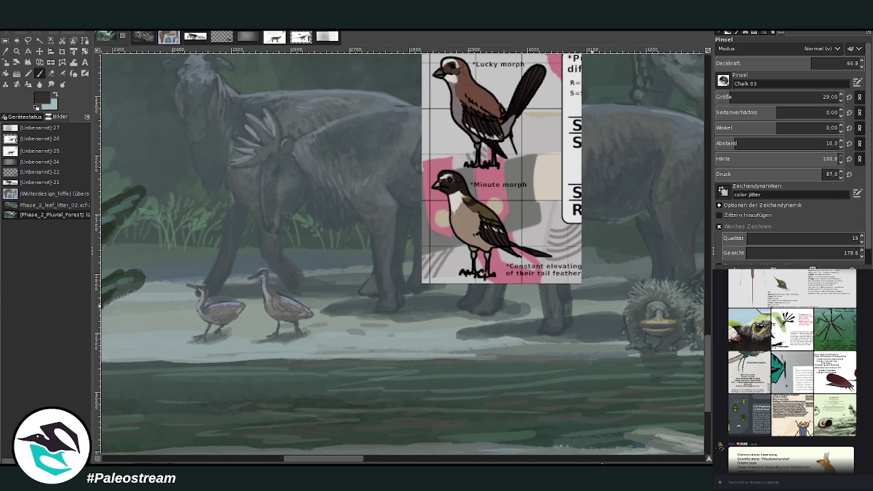
scroll(402, 252, "down", 5)
scroll(402, 252, "down", 1)
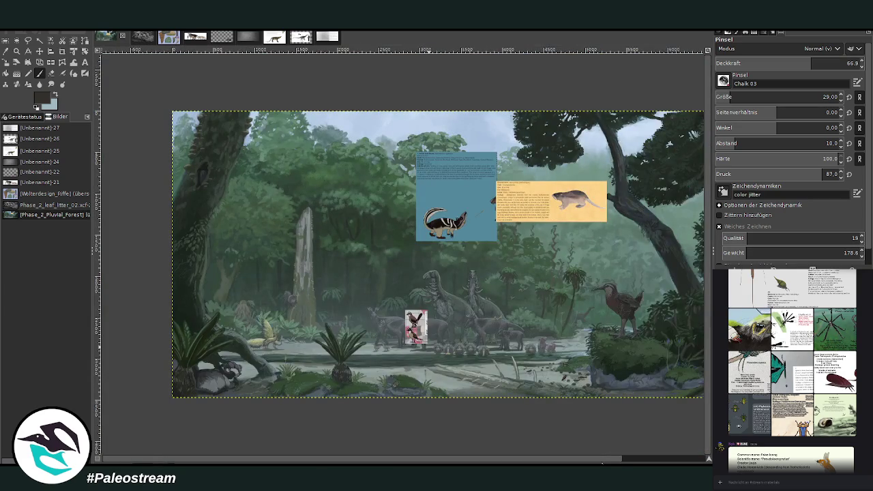
scroll(350, 297, "right", 3)
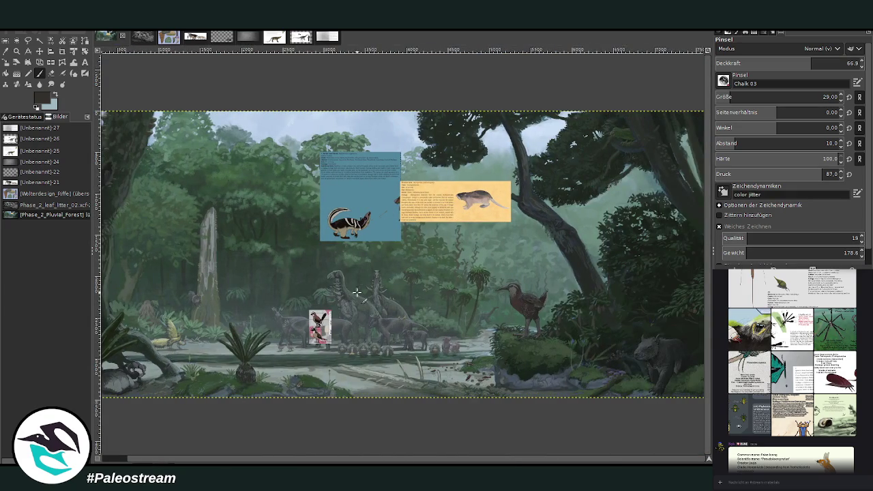
Zoom in on the moose and bird card and reduce the brush size to 22.
key("z")
left_click_drag(151, 238, 324, 375)
left_click_drag(357, 192, 612, 399)
left_click_drag(310, 101, 617, 345)
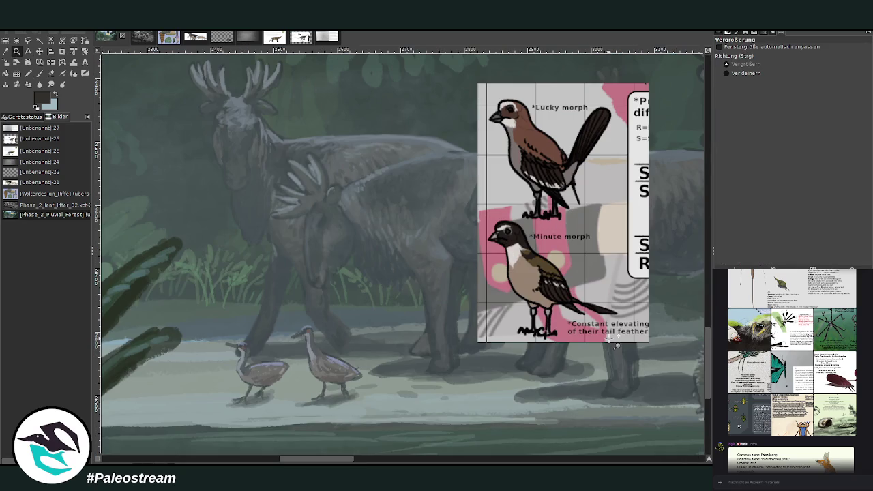
scroll(708, 398, "down", 1)
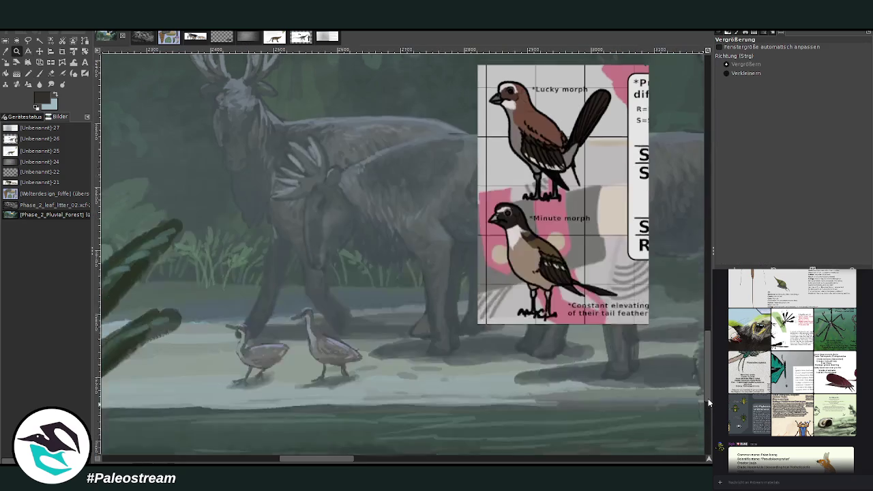
scroll(706, 396, "down", 1)
left_click(39, 73)
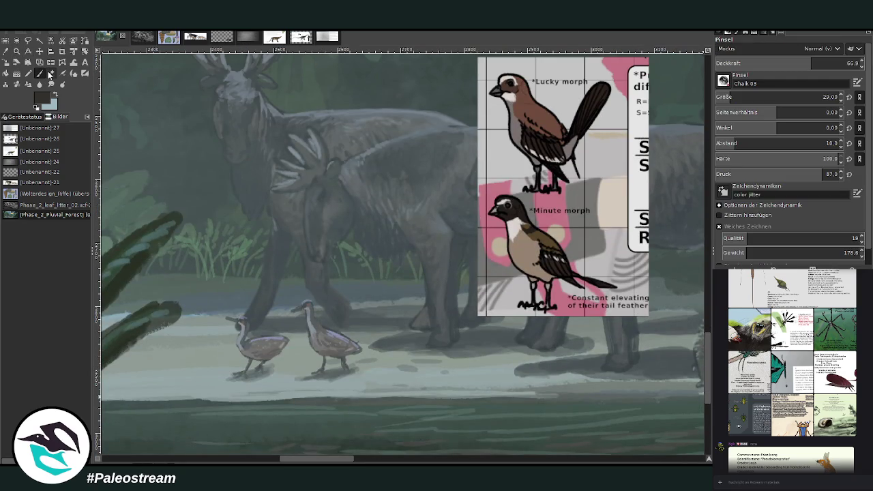
left_click(728, 97)
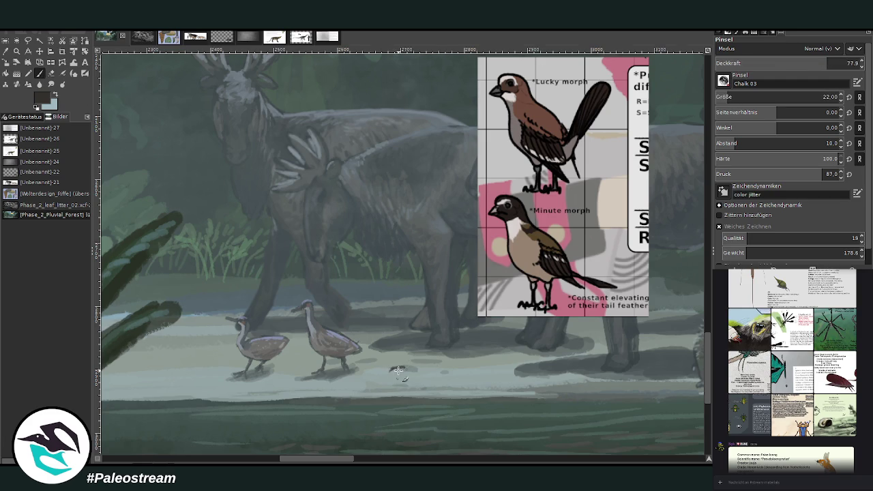
Paint a small dark bird on the shoreline with the brush shrunk to 13.
mouse_move(391, 368)
left_mouse_down()
mouse_move(406, 371)
mouse_move(412, 353)
mouse_move(395, 379)
left_mouse_up()
key("bracketleft")
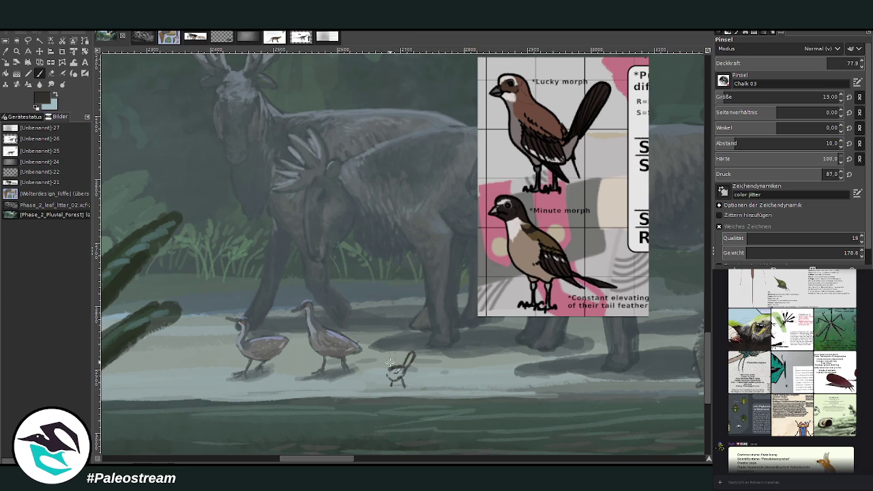
mouse_move(386, 369)
left_mouse_down()
mouse_move(390, 363)
mouse_move(395, 375)
left_mouse_up()
scroll(717, 99, "up", 1)
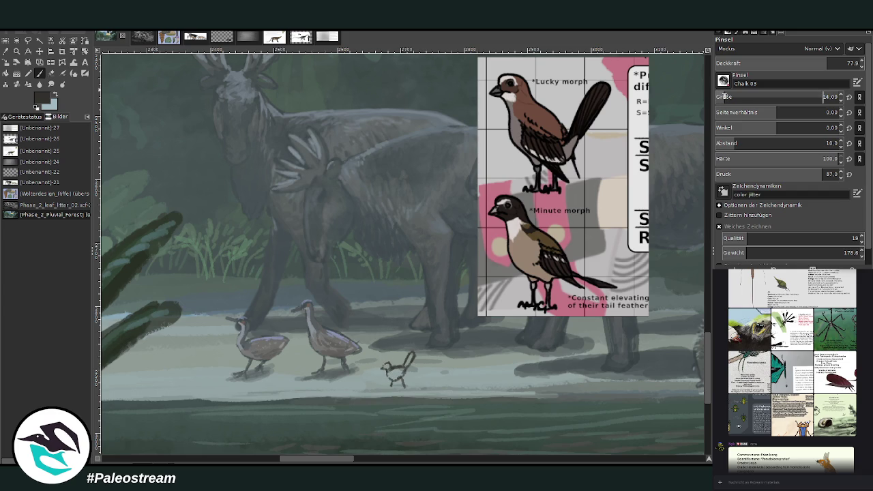
mouse_move(384, 308)
left_mouse_down()
mouse_move(407, 281)
mouse_move(386, 309)
left_mouse_up()
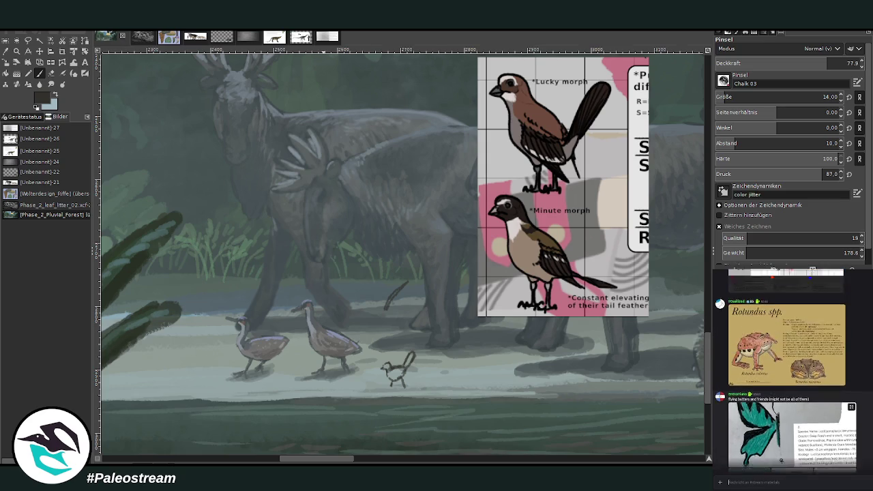
mouse_move(786, 399)
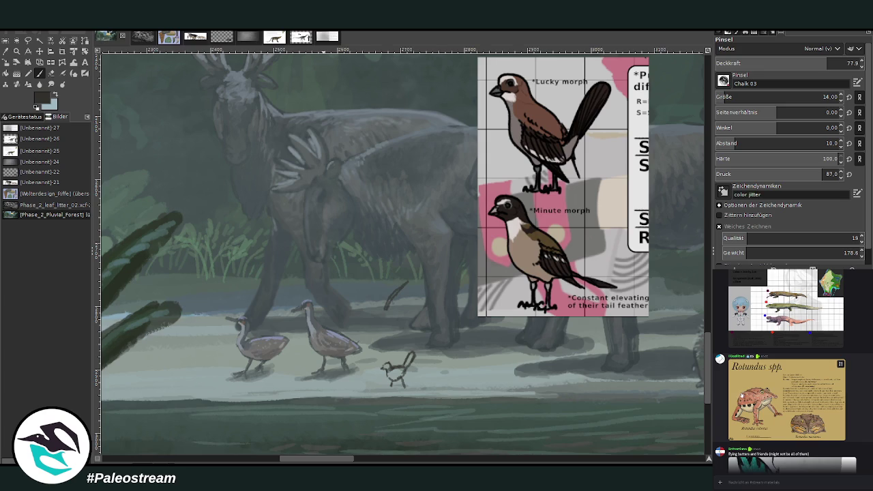
left_click(743, 399)
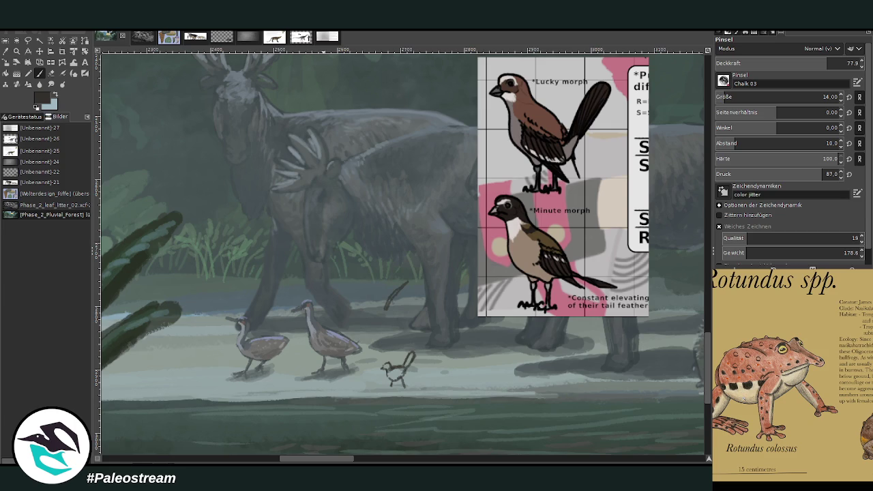
key("Escape")
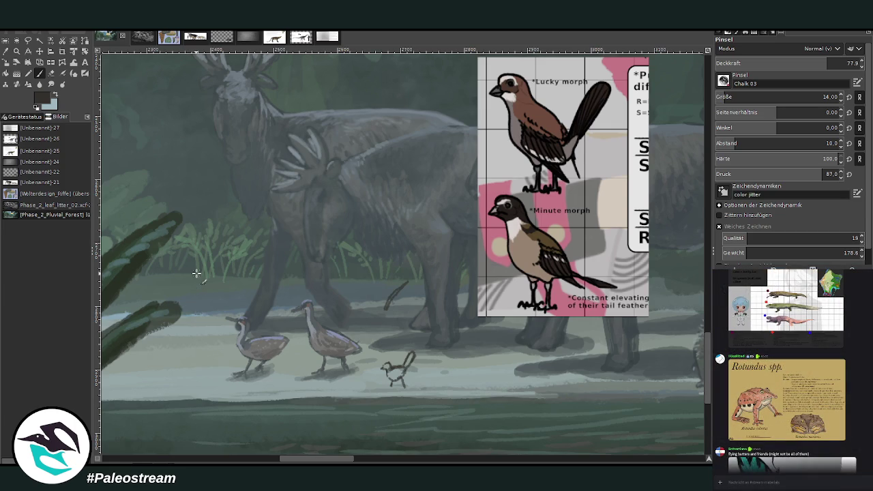
Sketch a flying bird above the shore bird, undoing and redrawing a stray wing stroke.
left_click(39, 76)
mouse_move(350, 283)
left_mouse_down()
mouse_move(377, 308)
mouse_move(403, 295)
mouse_move(416, 275)
left_mouse_up()
mouse_move(388, 305)
left_mouse_down()
mouse_move(375, 300)
mouse_move(385, 318)
left_mouse_up()
key("ctrl+z")
left_click_drag(377, 303, 359, 293)
mouse_move(387, 315)
left_mouse_down()
mouse_move(390, 328)
mouse_move(371, 307)
left_mouse_up()
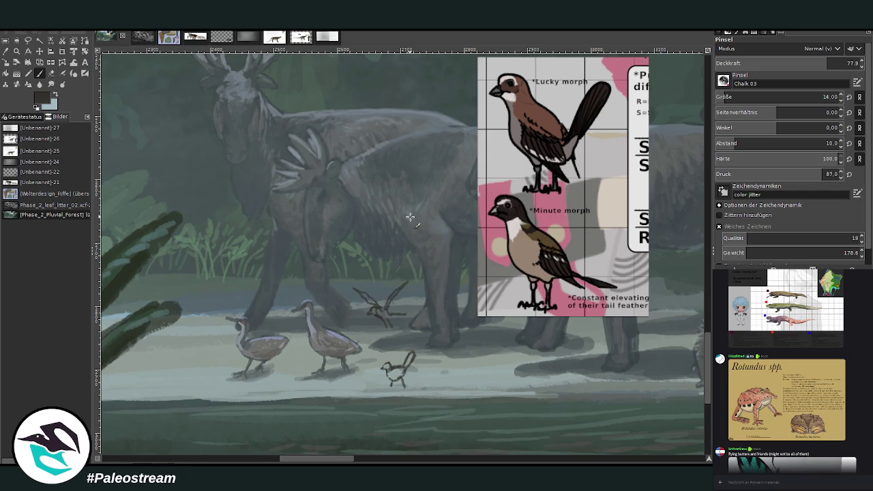
Sketch a flying bird with wings and tail over the moose's neck.
scroll(369, 419, "left", 3)
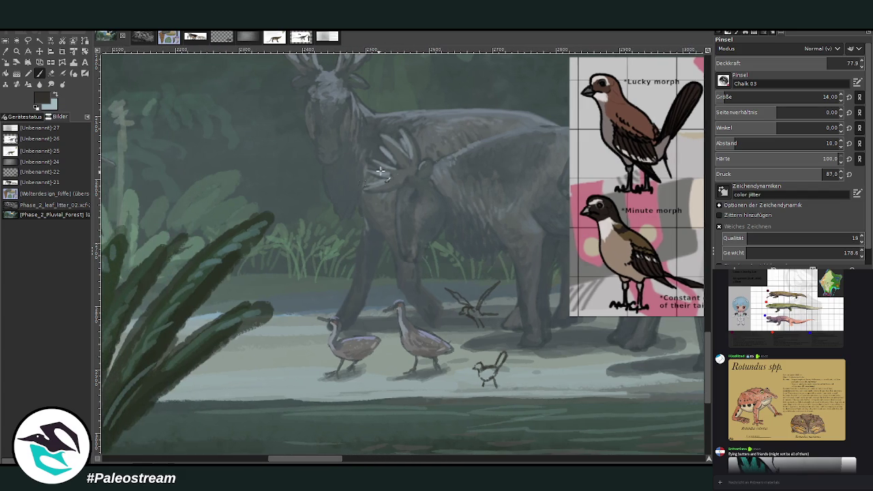
left_click_drag(329, 224, 327, 206)
left_click_drag(326, 203, 337, 199)
left_click_drag(302, 197, 325, 225)
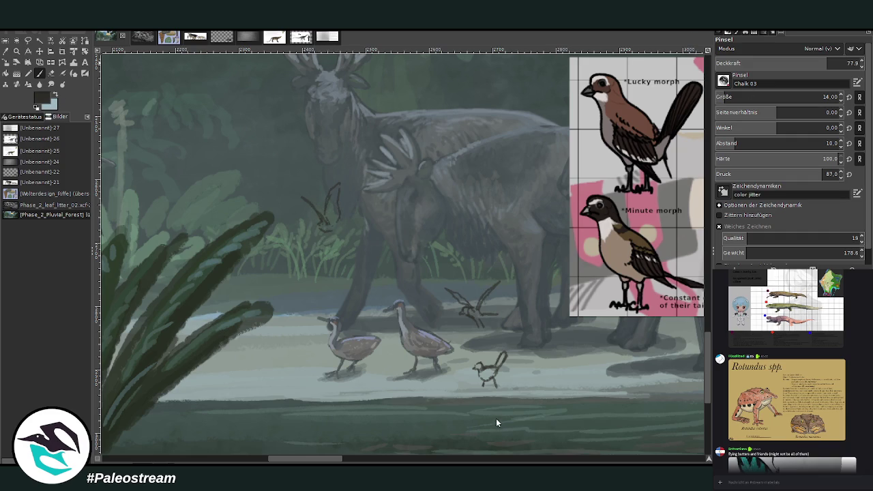
left_click_drag(326, 230, 351, 225)
left_click_drag(333, 229, 343, 239)
left_click_drag(282, 459, 291, 459)
Sketch more flying birds over the moose's back and further left.
mouse_move(398, 203)
left_mouse_down()
mouse_move(403, 196)
mouse_move(416, 221)
mouse_move(398, 204)
mouse_move(397, 212)
mouse_move(402, 206)
left_mouse_up()
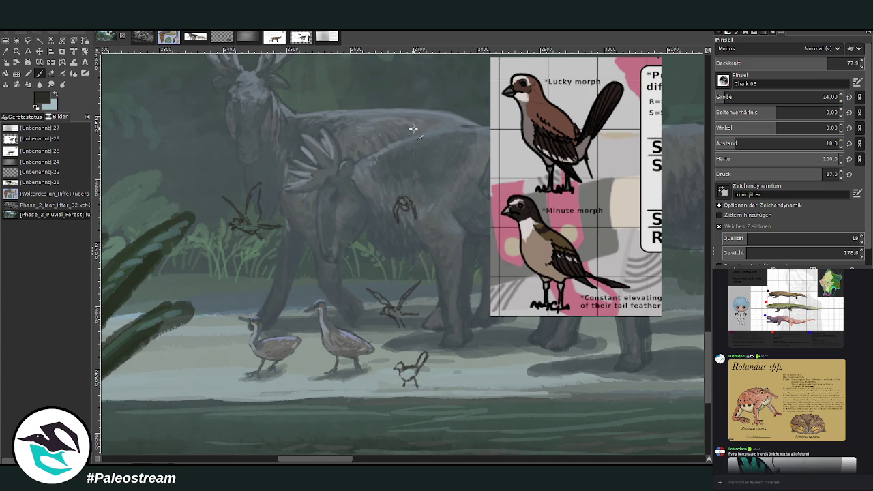
mouse_move(451, 146)
left_mouse_down()
mouse_move(438, 168)
mouse_move(409, 174)
mouse_move(423, 175)
left_mouse_up()
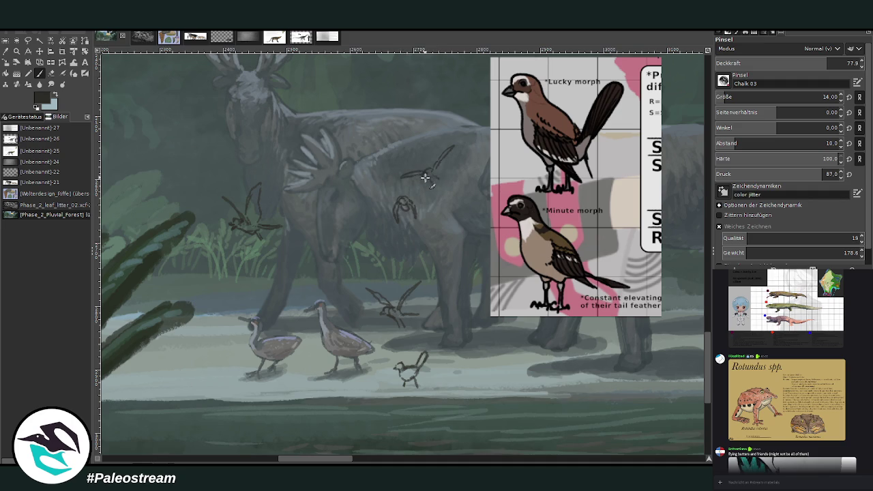
left_click_drag(450, 170, 428, 174)
left_click_drag(453, 144, 434, 160)
left_click_drag(396, 181, 413, 176)
left_click_drag(453, 144, 437, 161)
left_click_drag(317, 458, 307, 459)
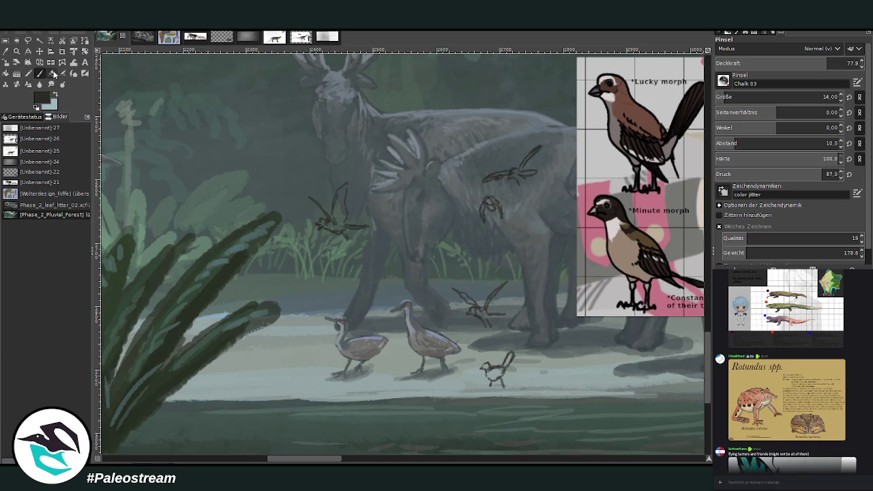
mouse_move(225, 145)
left_mouse_down()
mouse_move(228, 164)
mouse_move(231, 144)
mouse_move(227, 157)
mouse_move(213, 144)
mouse_move(232, 165)
mouse_move(263, 156)
left_mouse_up()
left_click_drag(314, 458, 320, 459)
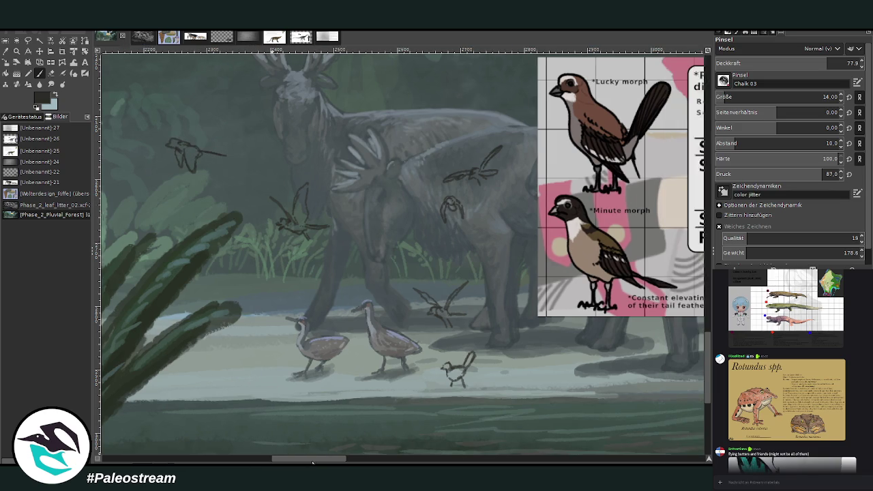
Sample a lighter colour, enlarge the brush to 29 and paint over the shore bird.
left_click(499, 407, "ctrl")
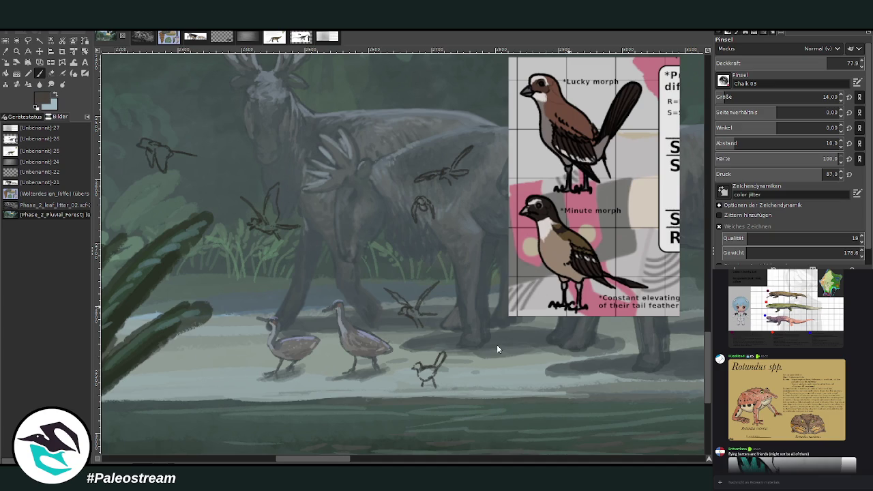
left_click_drag(728, 97, 737, 97)
left_click_drag(431, 368, 427, 376)
left_click(495, 420, "ctrl")
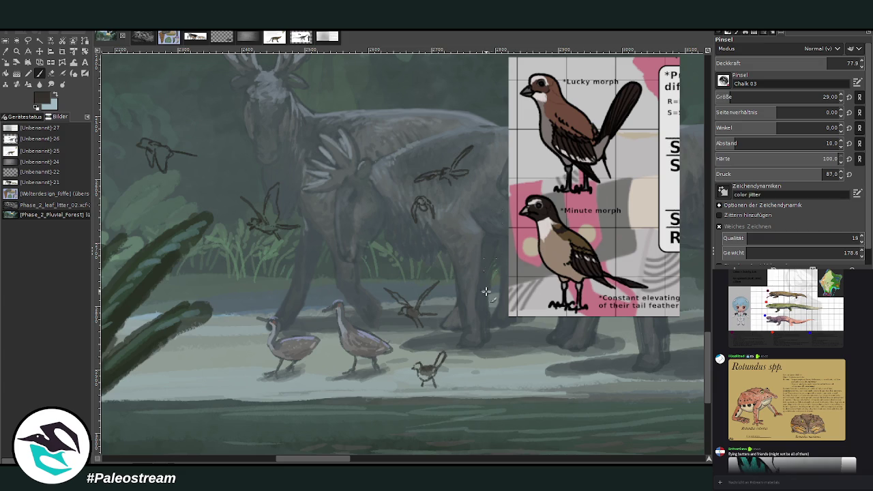
Darken the shore bird's tail, then set brush opacity 89.6, size 20 and spacing 5.
left_click_drag(450, 350, 434, 373)
left_click(847, 60)
left_click(828, 97)
type("20")
left_click(828, 143)
type("5")
key("Return")
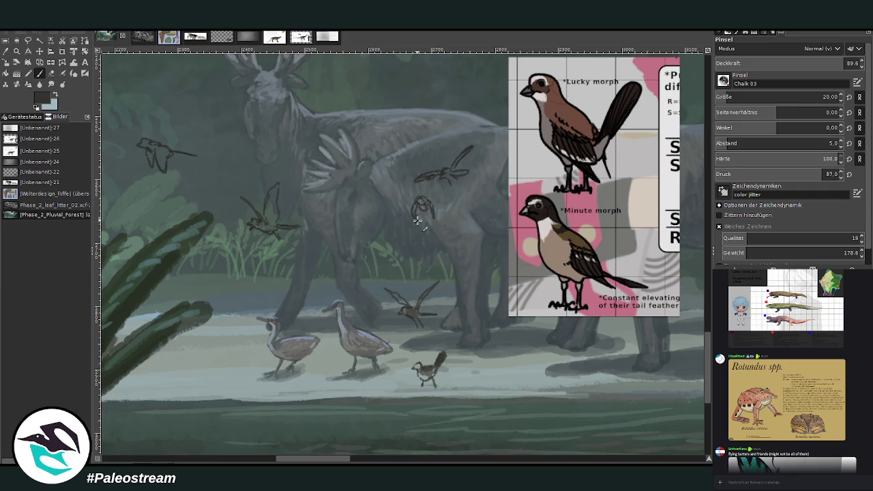
Fill in the flying bird sketches, including the lower and top-left birds, with solid paint.
left_click_drag(420, 205, 427, 213)
left_click_drag(454, 159, 460, 178)
left_click_drag(270, 193, 271, 221)
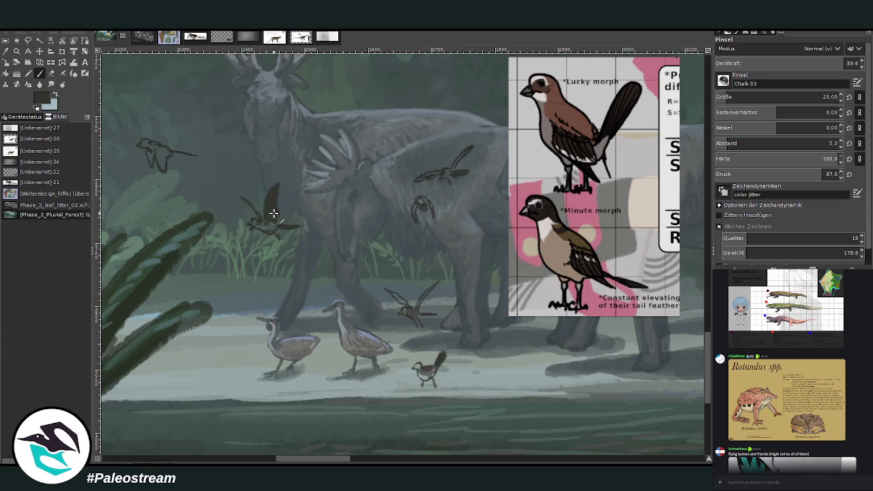
mouse_move(262, 183)
left_mouse_down()
mouse_move(263, 218)
mouse_move(242, 197)
left_mouse_up()
left_click_drag(472, 145, 413, 183)
left_click_drag(436, 283, 409, 308)
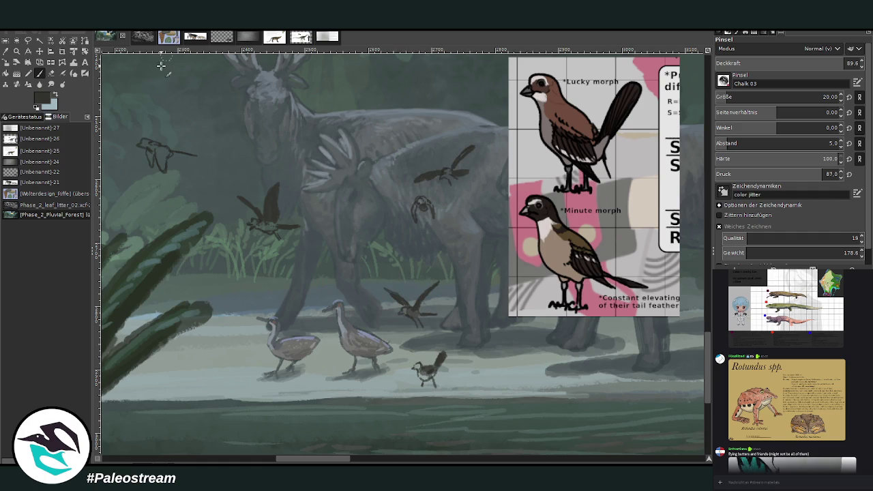
mouse_move(158, 147)
left_mouse_down()
mouse_move(166, 170)
mouse_move(158, 145)
mouse_move(148, 158)
mouse_move(159, 172)
mouse_move(153, 162)
left_mouse_up()
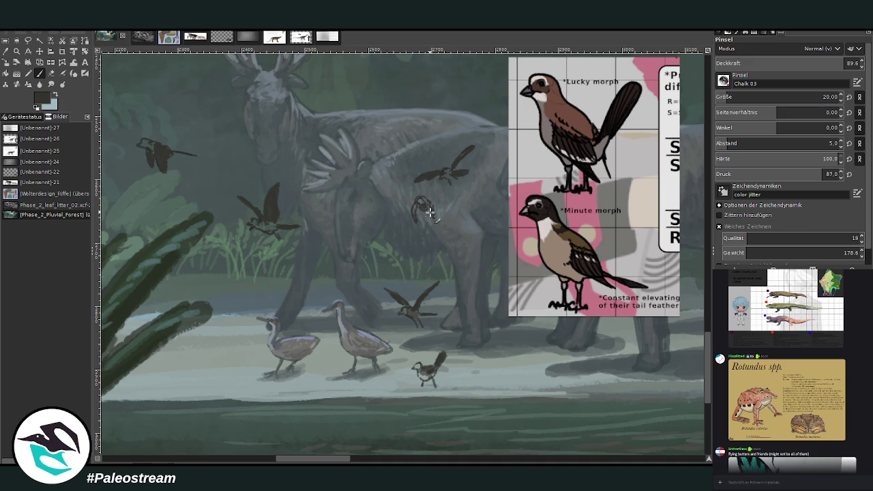
left_click(494, 395, "ctrl")
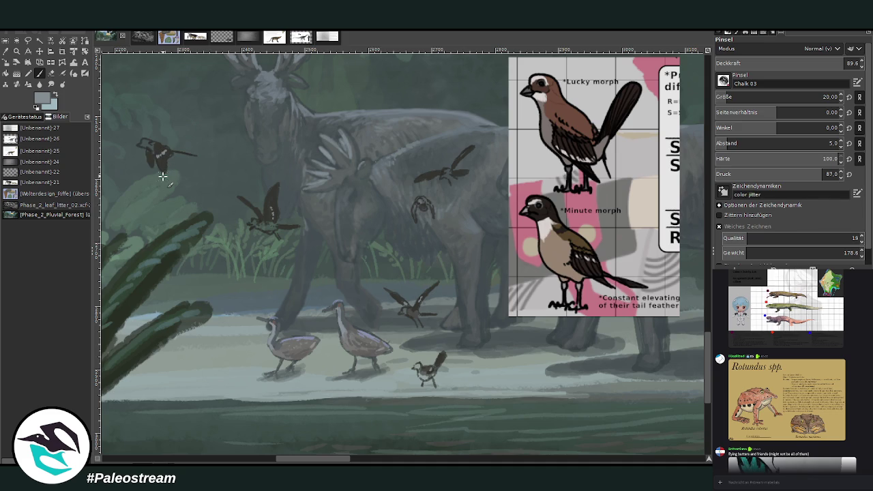
Darken the small flying bird and its left wing, then sample light blue-grey at brush size 11.
left_click(496, 408, "ctrl")
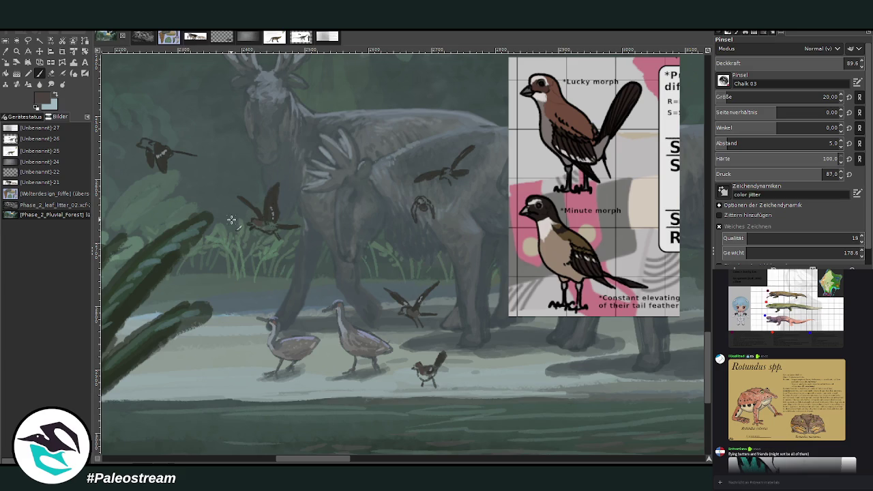
left_click(494, 413, "ctrl")
mouse_move(418, 202)
left_mouse_down()
mouse_move(413, 220)
mouse_move(428, 205)
mouse_move(436, 219)
left_mouse_up()
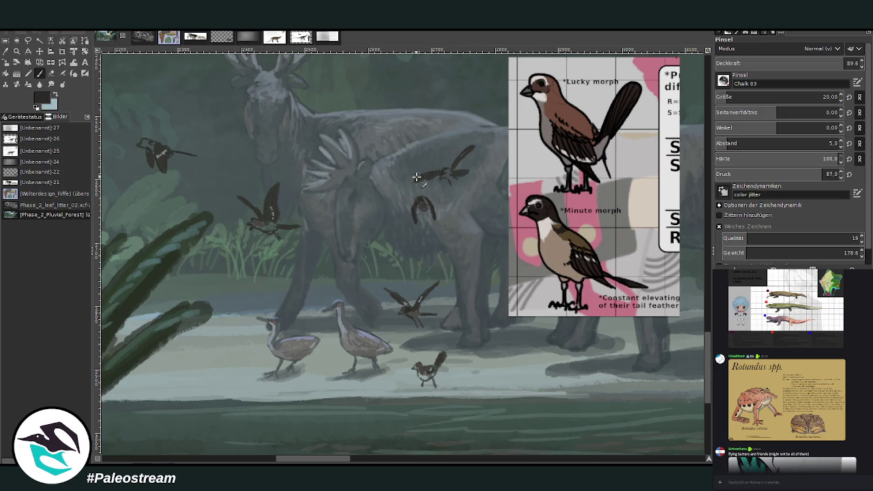
mouse_move(444, 176)
left_mouse_down()
mouse_move(451, 176)
mouse_move(444, 163)
mouse_move(440, 178)
left_mouse_up()
left_click(621, 409, "ctrl")
left_click(720, 96)
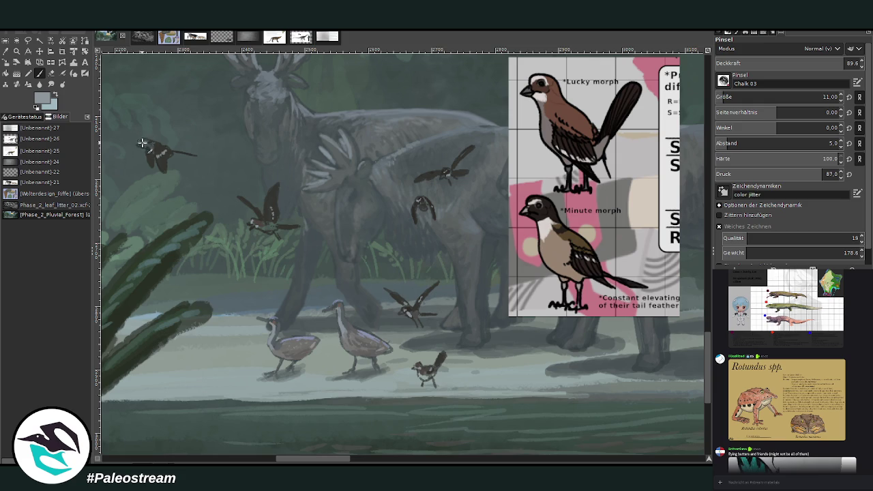
Brighten the top-left bird's wing patches and refine its wing and head markings.
left_click_drag(151, 148, 158, 163)
left_click(496, 390, "ctrl")
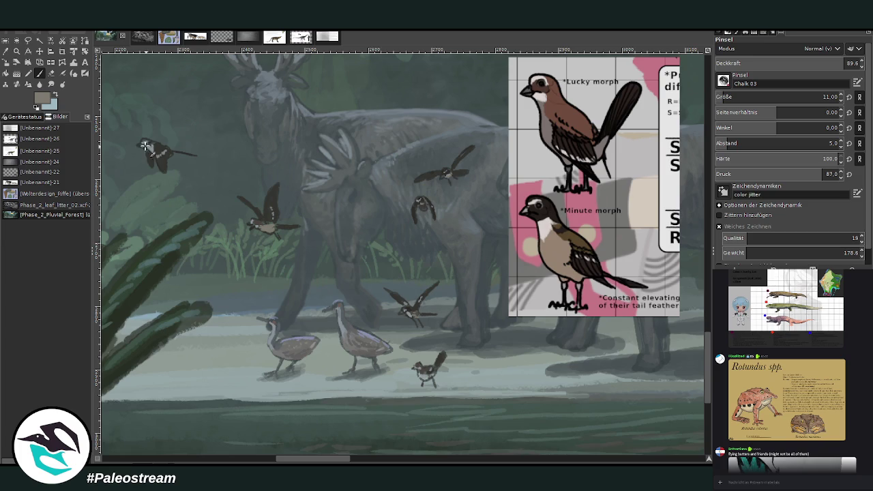
left_click(495, 403, "ctrl")
left_click(495, 413, "ctrl")
left_click_drag(169, 154, 158, 145)
Sample a brighter colour and paint light streaks on the raised wing and a bird's tail.
left_click(492, 401, "ctrl")
left_click(493, 394, "ctrl")
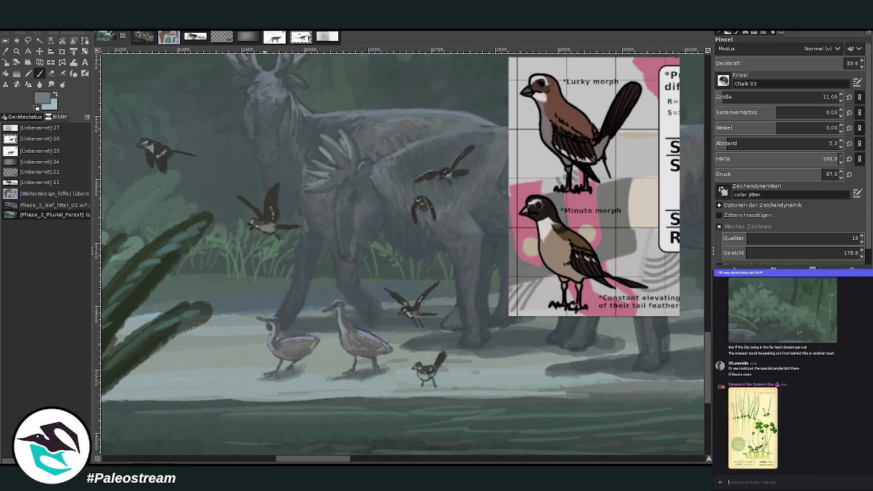
left_click(738, 424)
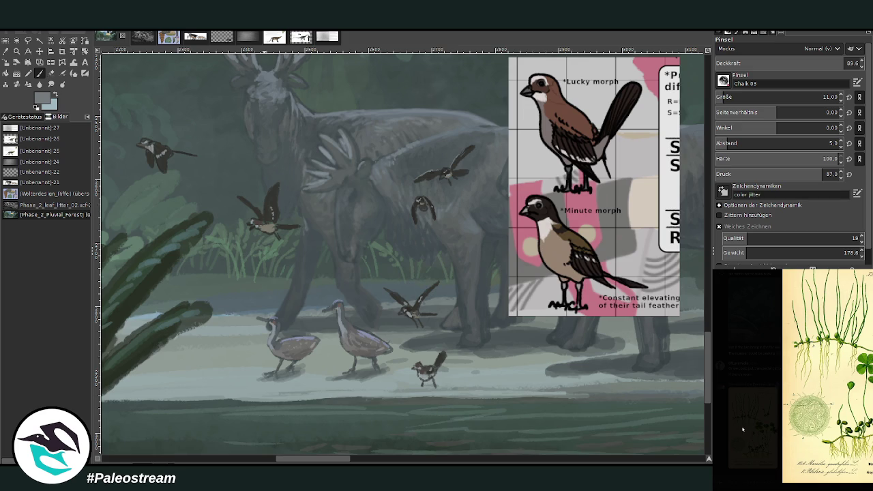
left_click(743, 429)
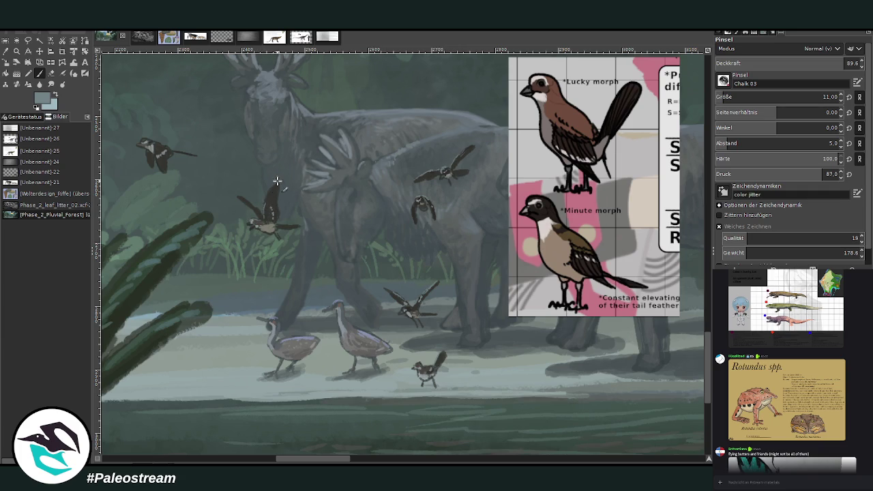
left_click_drag(271, 196, 275, 182)
left_click_drag(187, 154, 158, 144)
left_click_drag(315, 459, 298, 459)
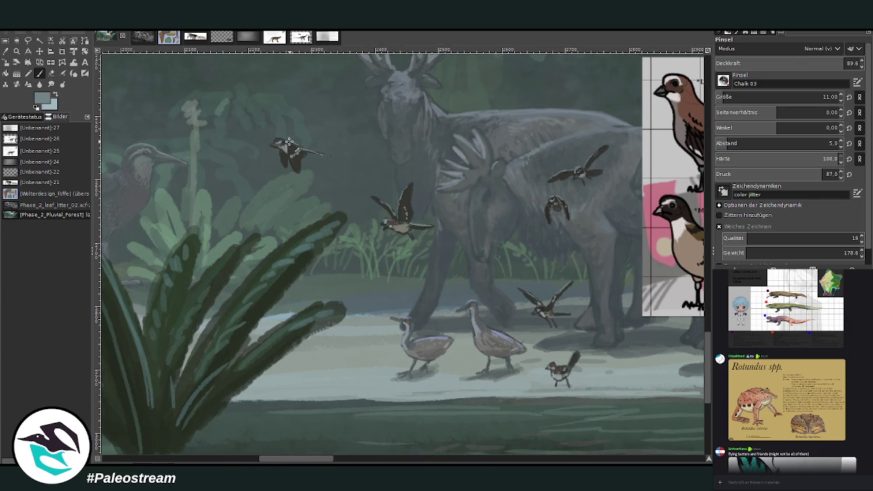
Paint a light streak along the upper-left flying bird's tail and briefly preview a plant image.
mouse_move(293, 146)
left_mouse_down()
mouse_move(324, 157)
mouse_move(312, 158)
left_mouse_up()
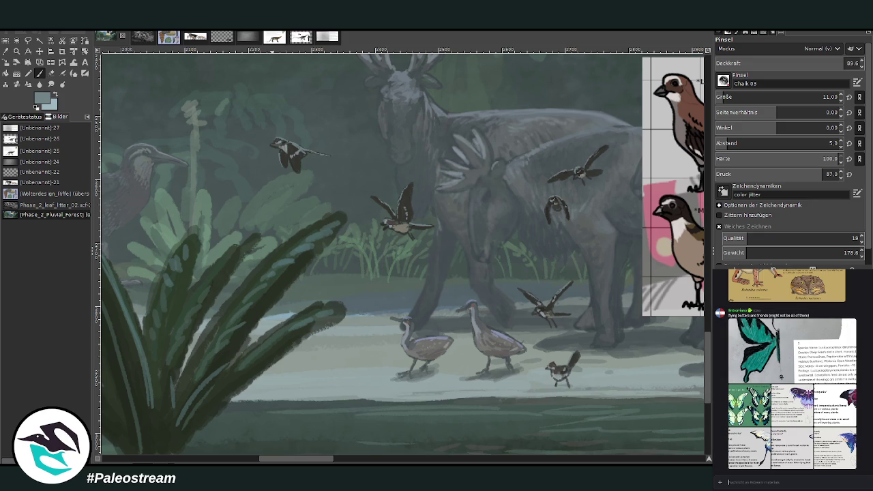
left_click(733, 431)
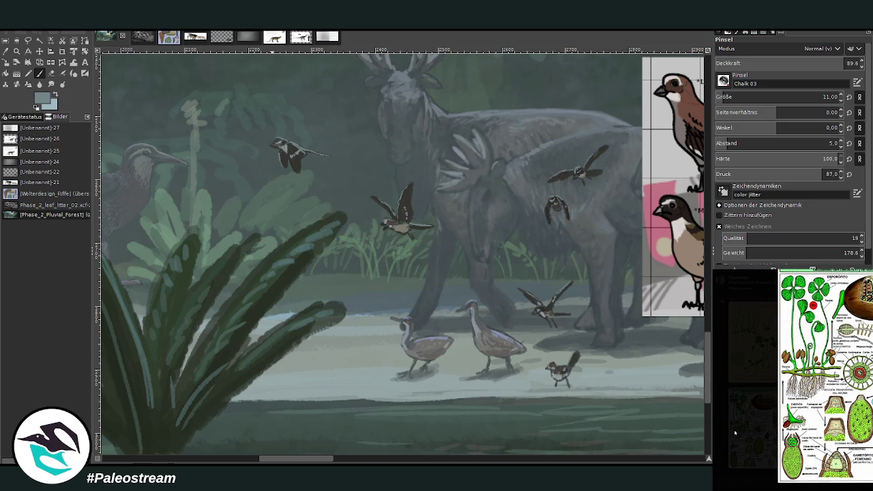
left_click(738, 431)
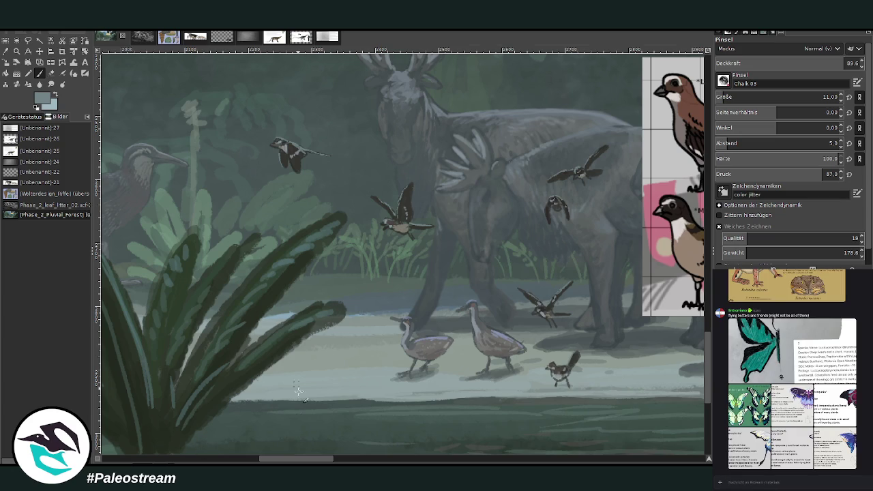
Pan the canvas and pick a dark foreground colour for the flying birds.
scroll(290, 461, "right", 2)
left_click_drag(290, 461, 299, 461)
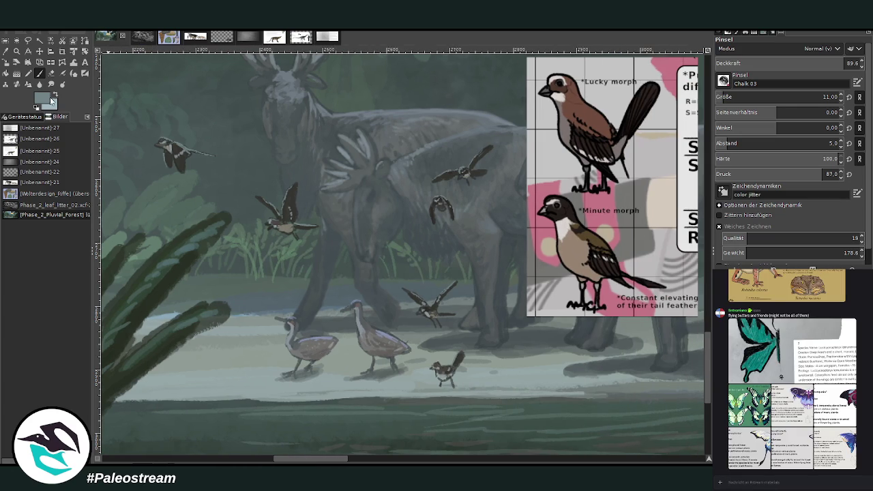
key("x")
key("x")
left_click(494, 417, "ctrl")
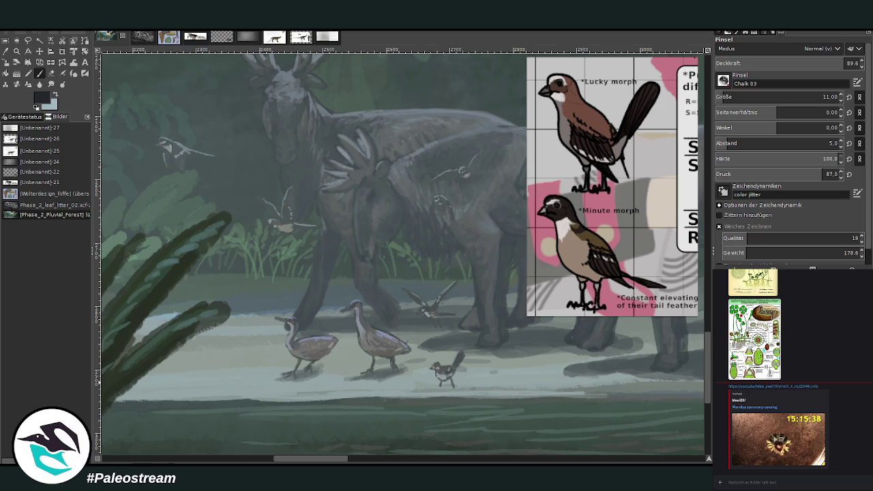
key("z")
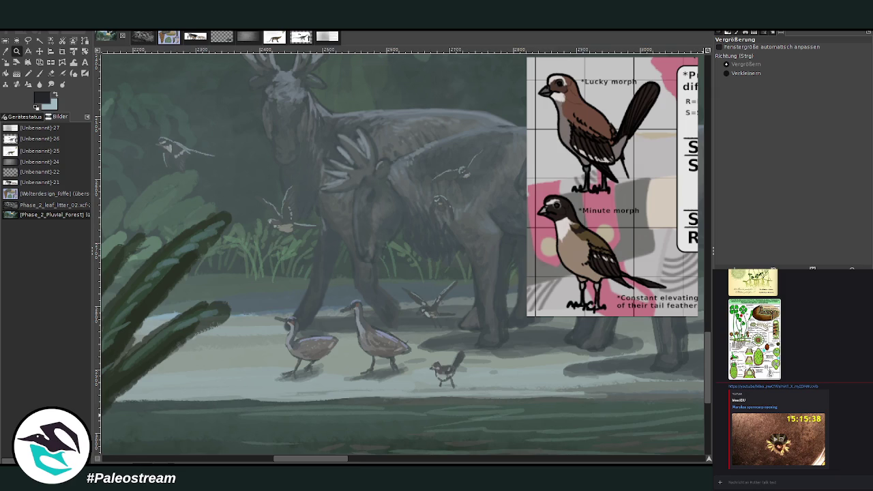
Sample a grey-teal and set the brush to size 157, Lighten Only mode, opacity 26.8.
left_click(7, 53)
left_click(322, 177)
left_click(39, 73)
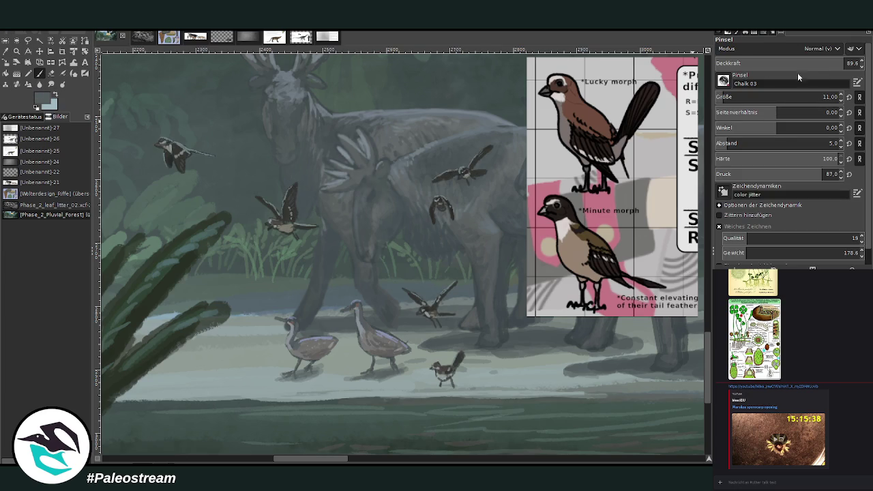
left_click(755, 96)
left_click(753, 47)
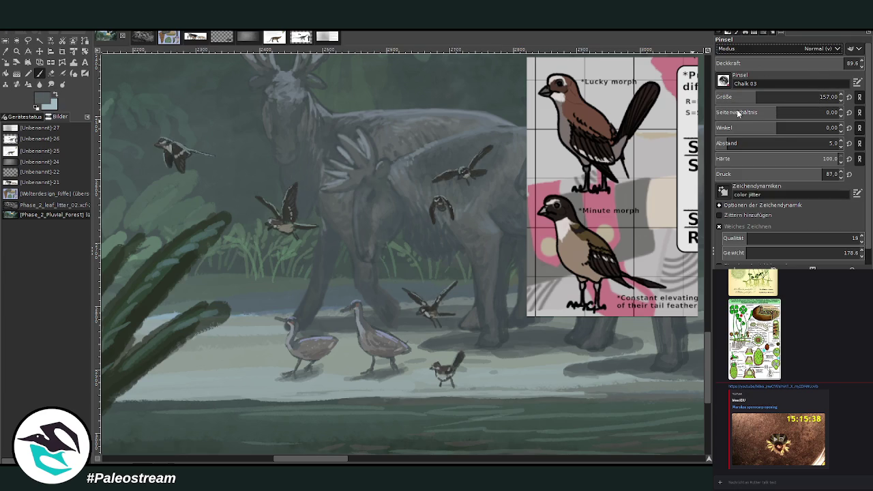
left_click(739, 110)
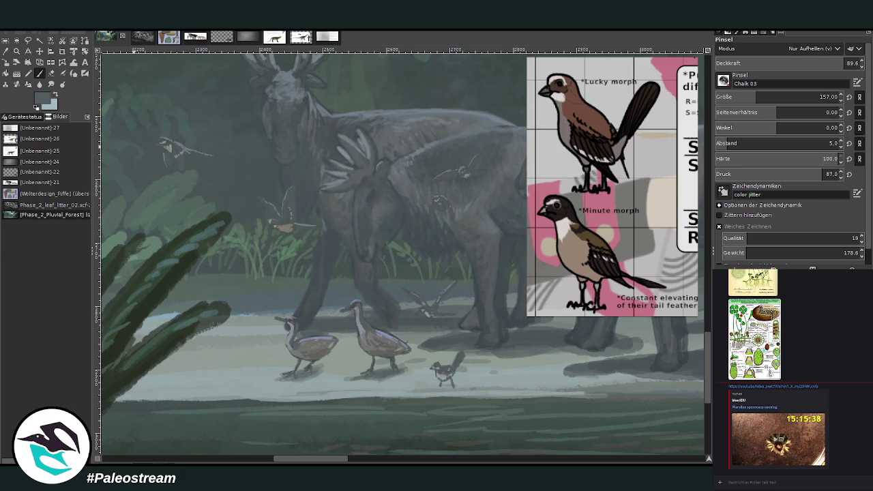
left_click_drag(818, 63, 749, 63)
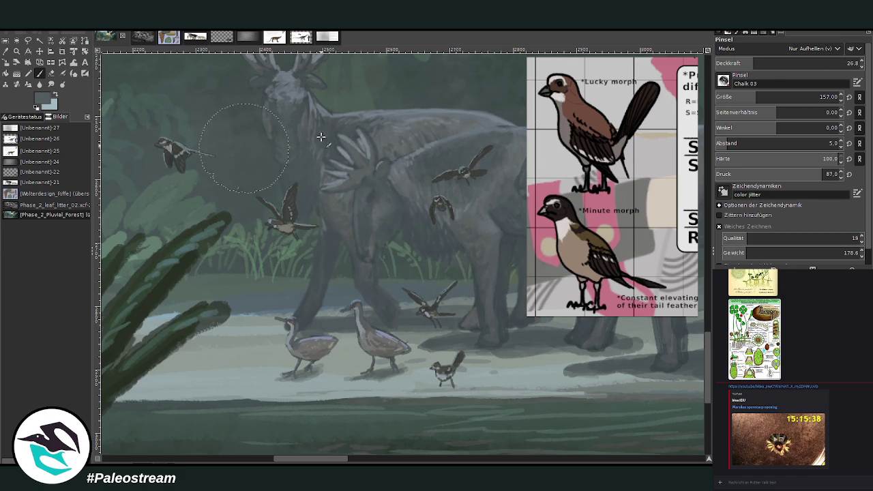
Zoom out, then zoom in on the two herons and small shore bird.
left_click(16, 51)
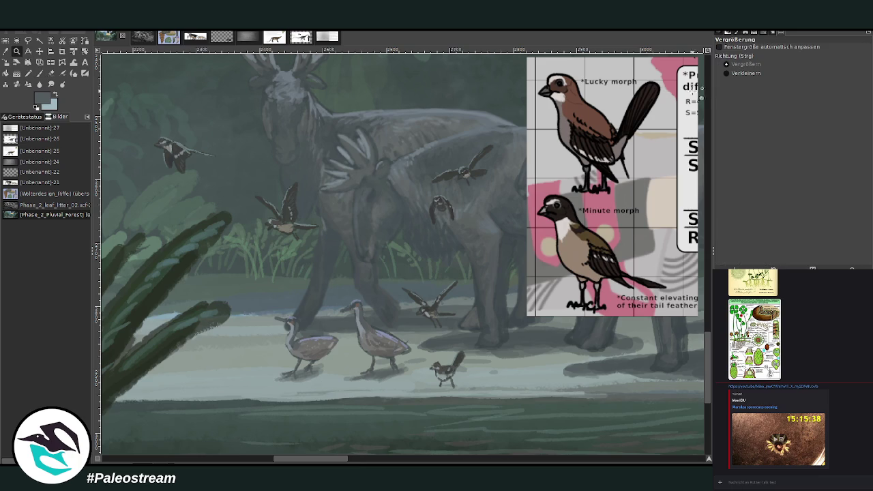
left_click(738, 75)
left_click(223, 137)
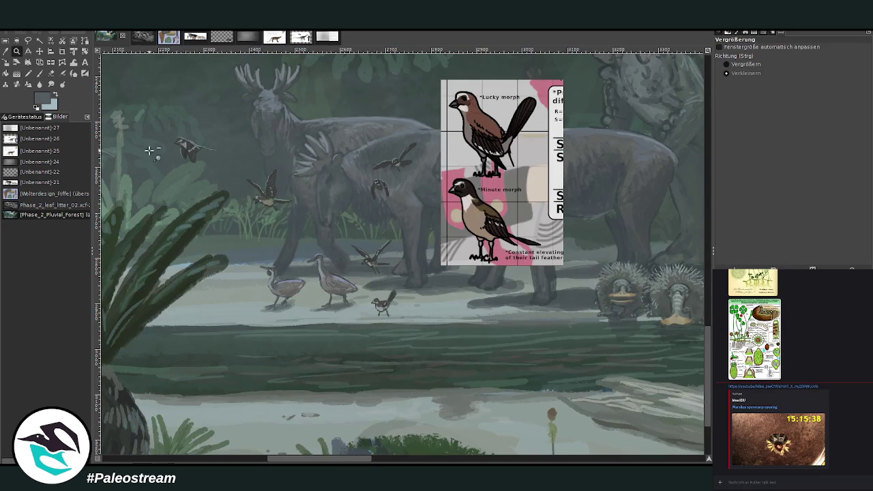
left_click(39, 73)
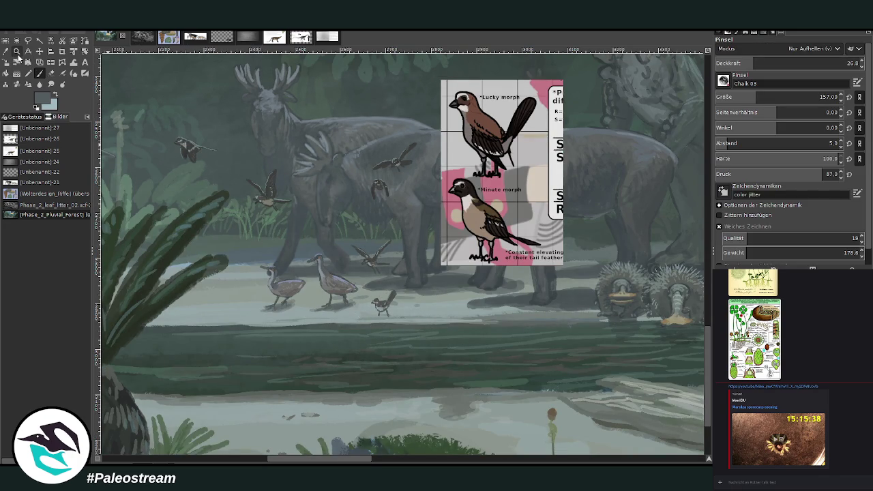
left_click(17, 51)
left_click(728, 64)
left_click_drag(266, 185, 467, 373)
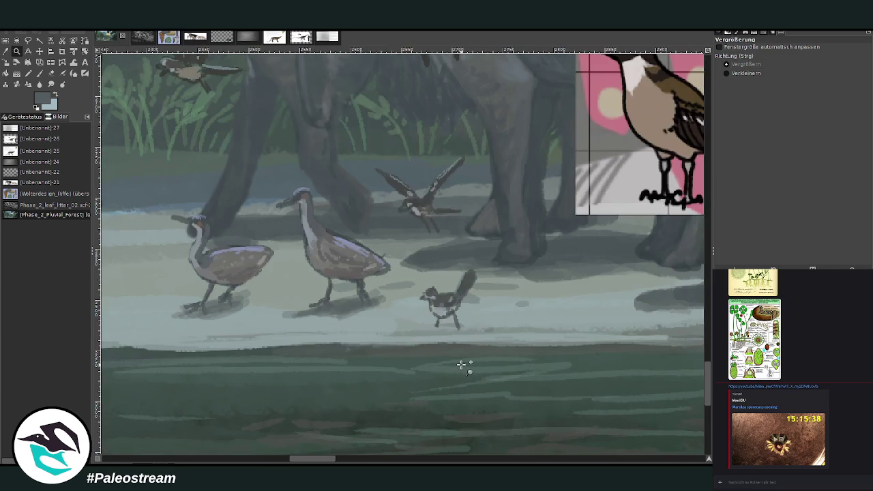
Sample a grey-blue and paint a shadow under the small bird's feet at 33.8 opacity.
key("p")
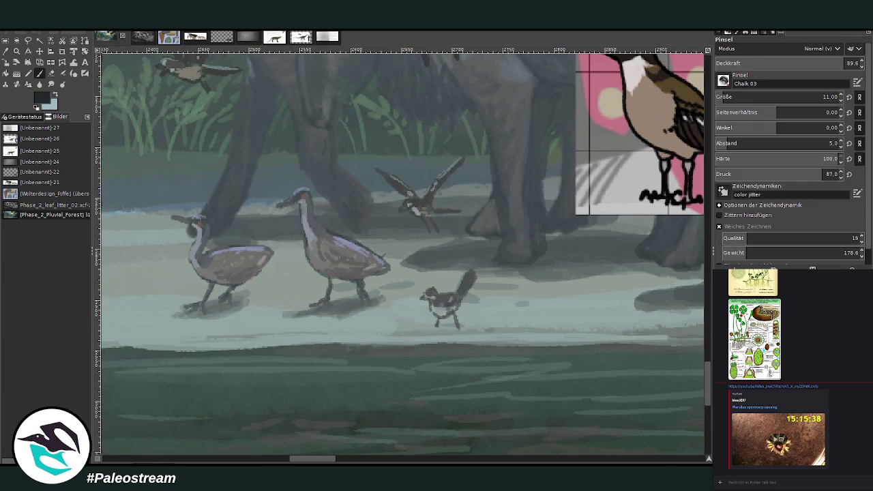
key("o")
left_click(417, 265)
key("p")
mouse_move(452, 326)
left_mouse_down()
mouse_move(443, 338)
mouse_move(437, 332)
mouse_move(465, 327)
left_mouse_up()
left_click(799, 63)
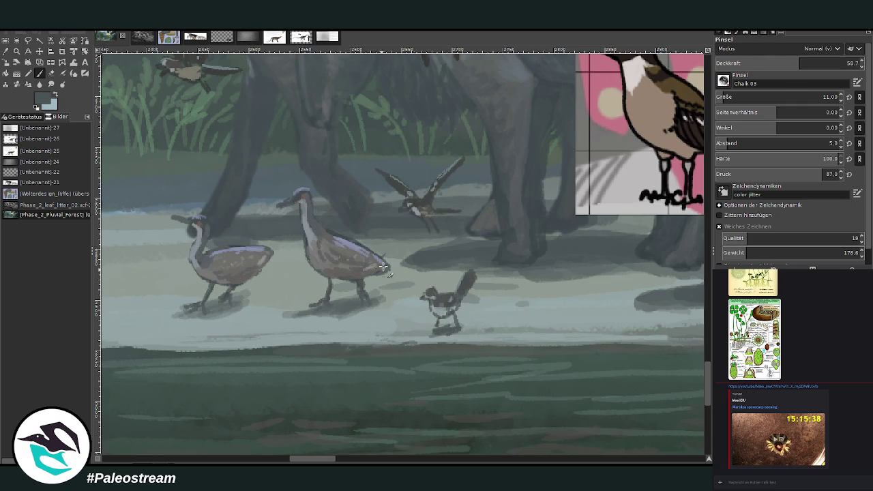
left_click(764, 63)
left_click_drag(435, 330, 419, 339)
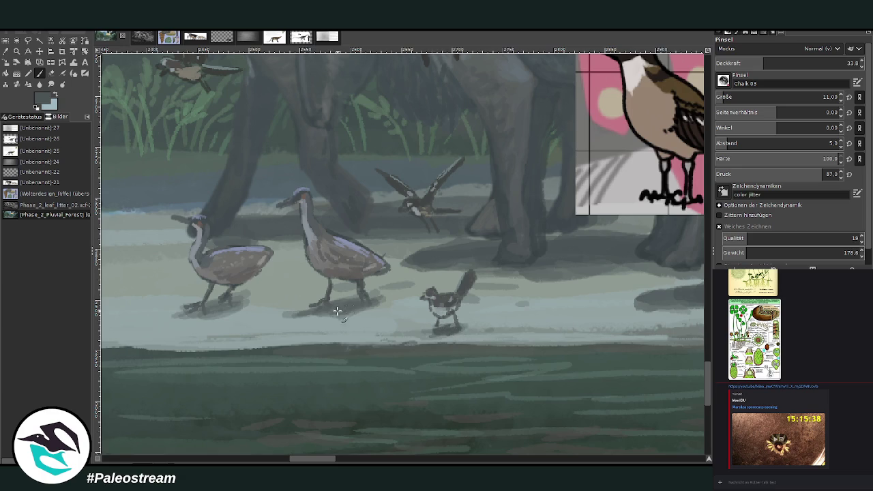
Sample a light bluish-grey from the shore and paint dangling legs on the flying bird.
key("o")
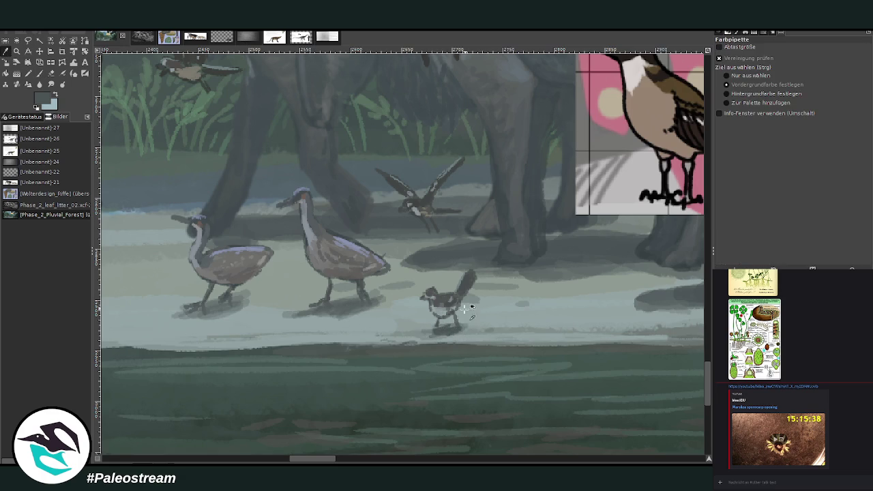
left_click(276, 326)
key("p")
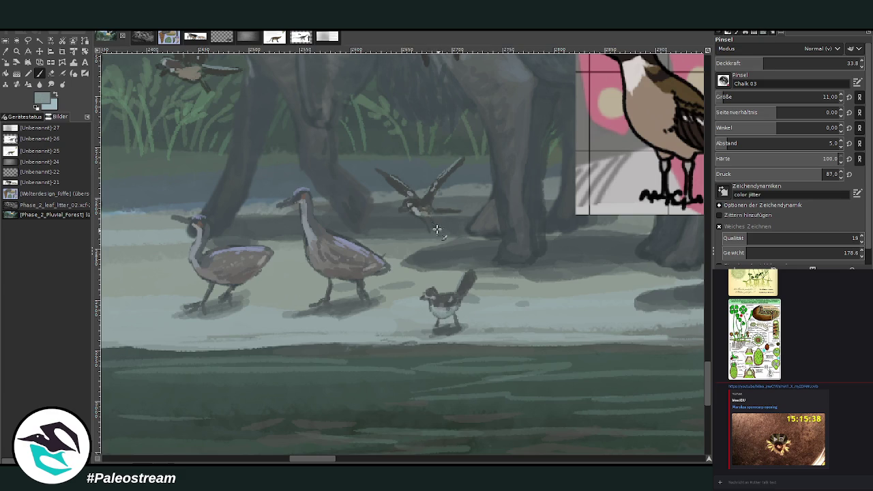
mouse_move(423, 215)
left_mouse_down()
mouse_move(436, 231)
mouse_move(461, 210)
left_mouse_up()
left_click(16, 51)
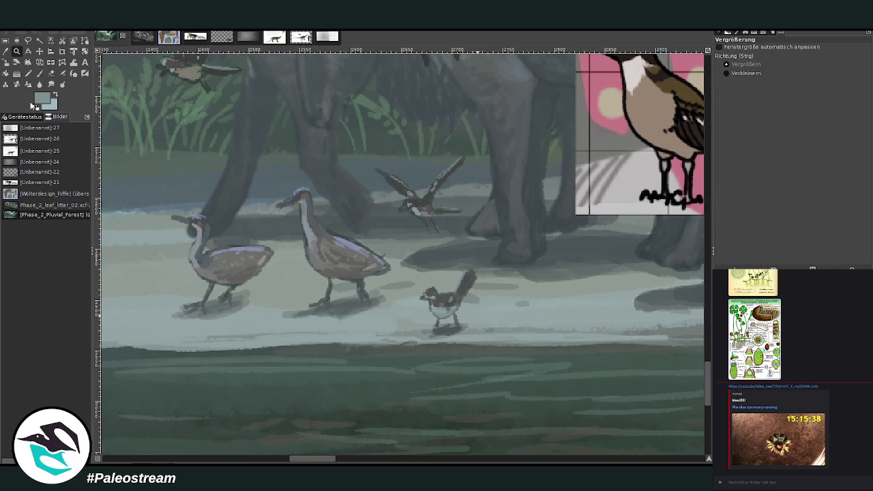
Zoom out to the whole forest painting, then zoom in on the moose and flying birds.
left_click(426, 270)
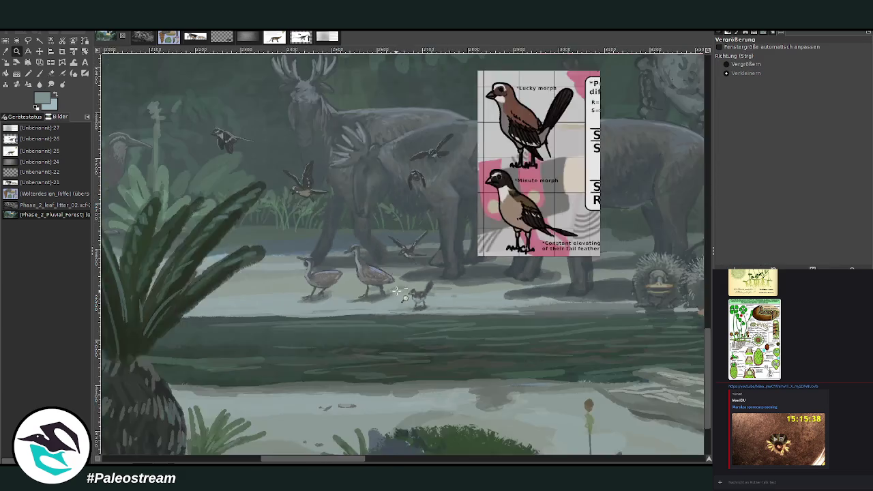
left_click(426, 270)
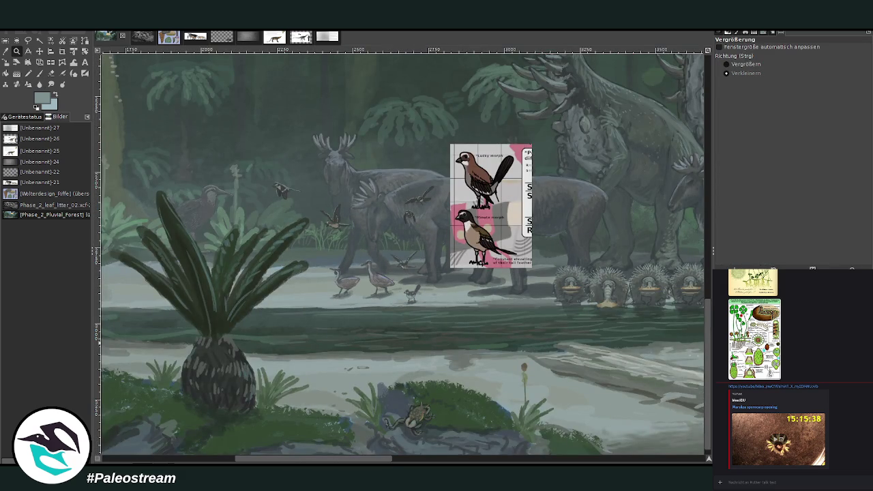
left_click(416, 273)
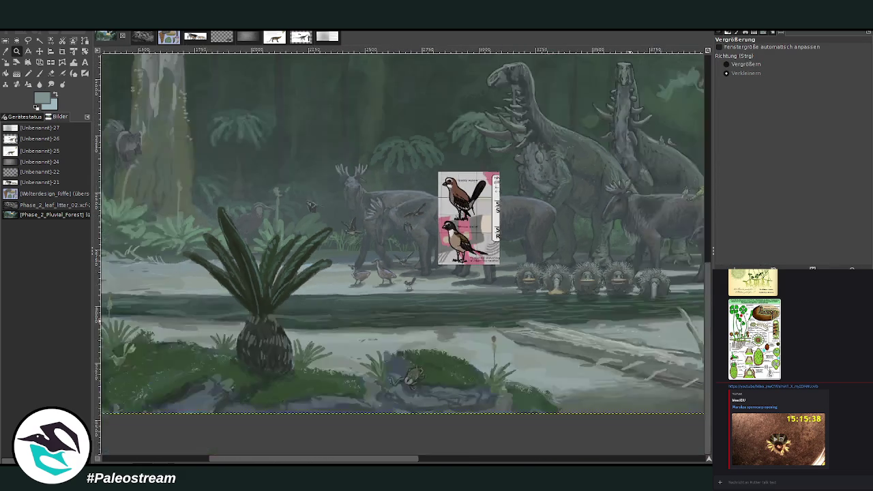
left_click(416, 273)
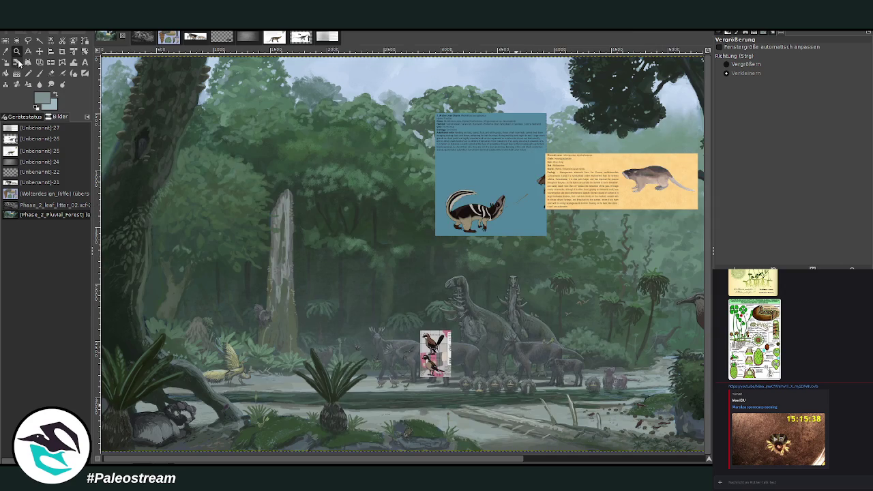
left_click_drag(294, 270, 413, 395)
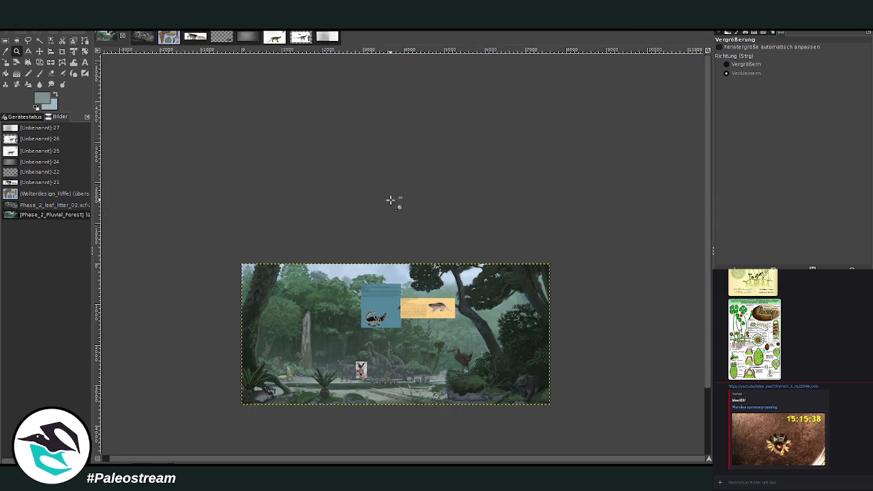
left_click(727, 64)
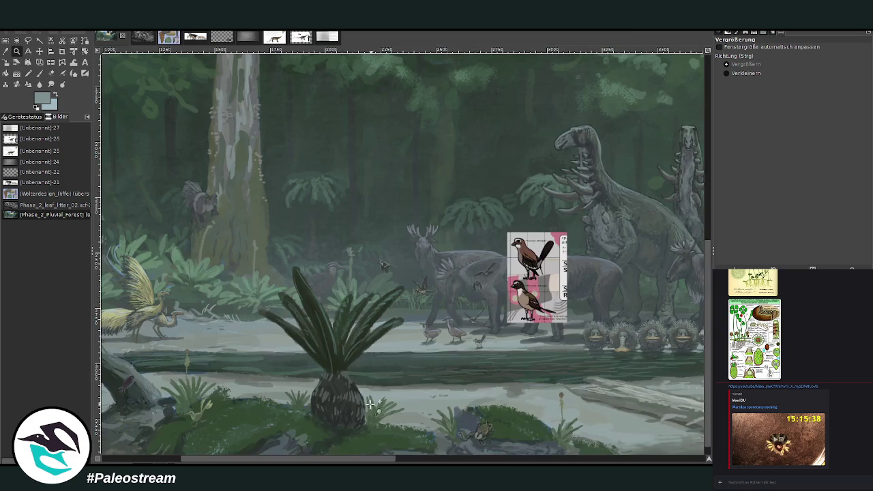
left_click_drag(304, 329, 371, 404)
left_click_drag(317, 186, 507, 366)
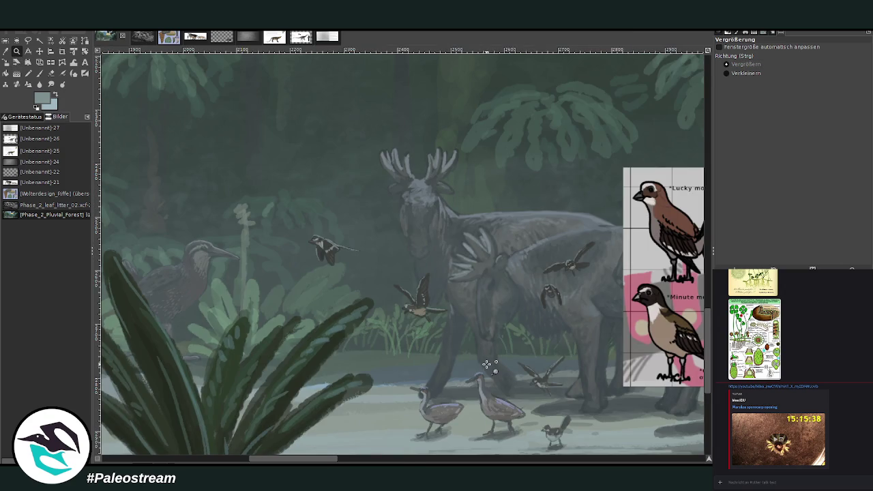
Lasso a flying bird with Free Select, then copy and paste it.
key("f")
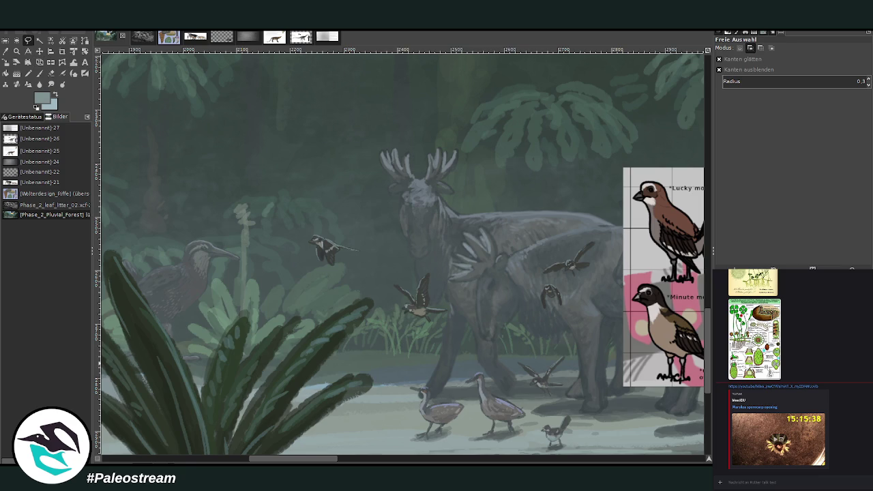
key("Page_Up")
key("Page_Up")
left_click_drag(432, 333, 407, 341)
key("Return")
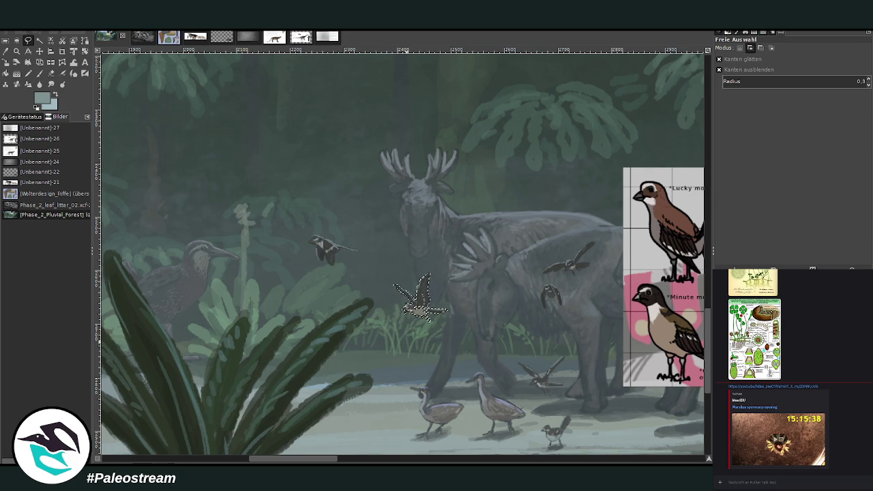
key("ctrl+c")
key("ctrl+v")
Move the pasted bird up-left into the open forest left of the moose.
key("z")
left_click(28, 51)
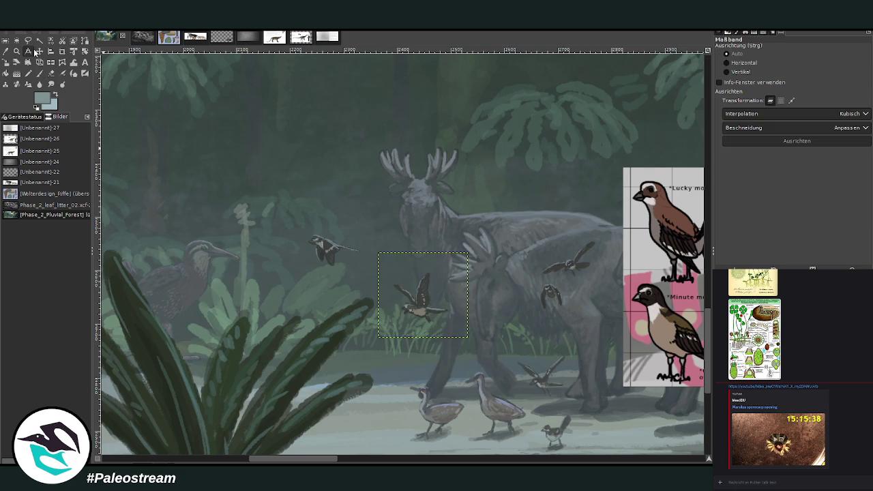
left_click_drag(407, 310, 126, 208)
key("m")
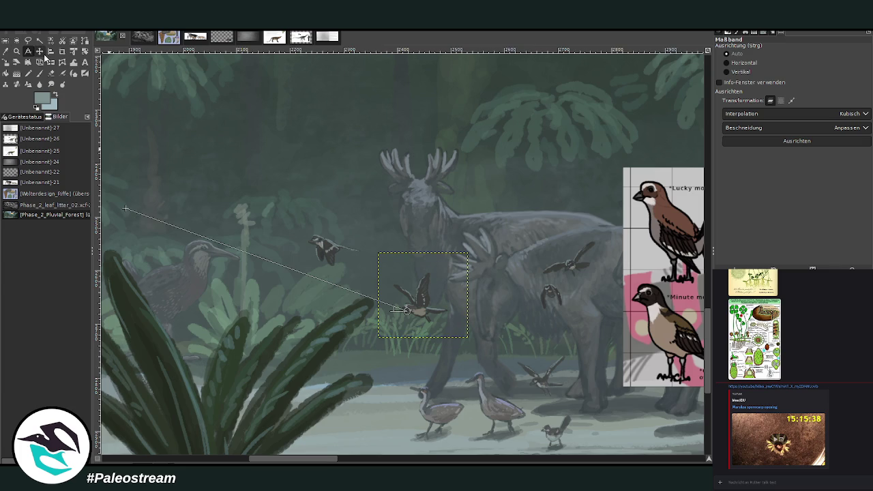
mouse_move(407, 307)
left_mouse_down()
mouse_move(140, 161)
mouse_move(170, 188)
left_mouse_up()
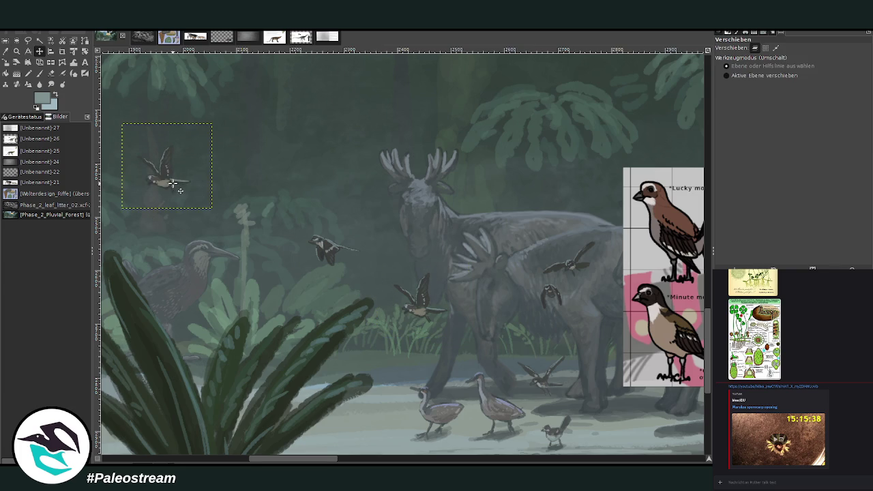
left_click_drag(299, 462, 282, 463)
scroll(279, 287, "up", 3)
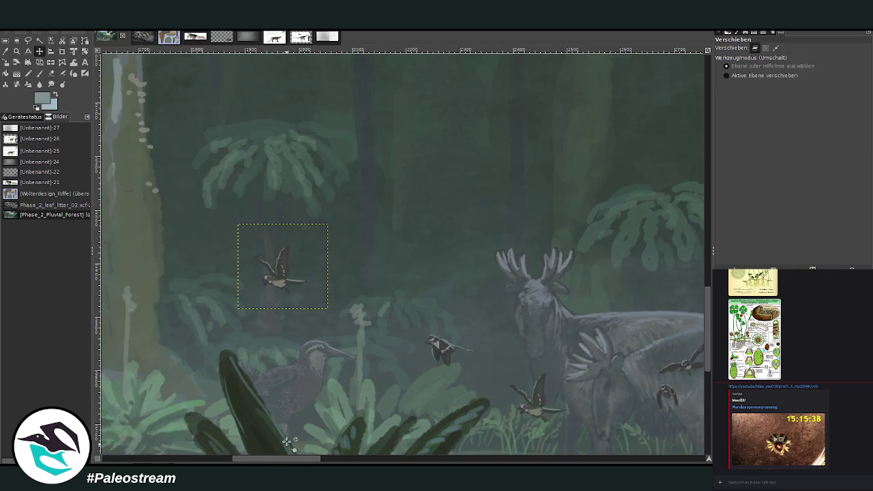
left_click_drag(281, 283, 342, 258)
Rotate the pasted bird by about 8.78°.
key("shift+r")
left_click_drag(359, 198, 366, 197)
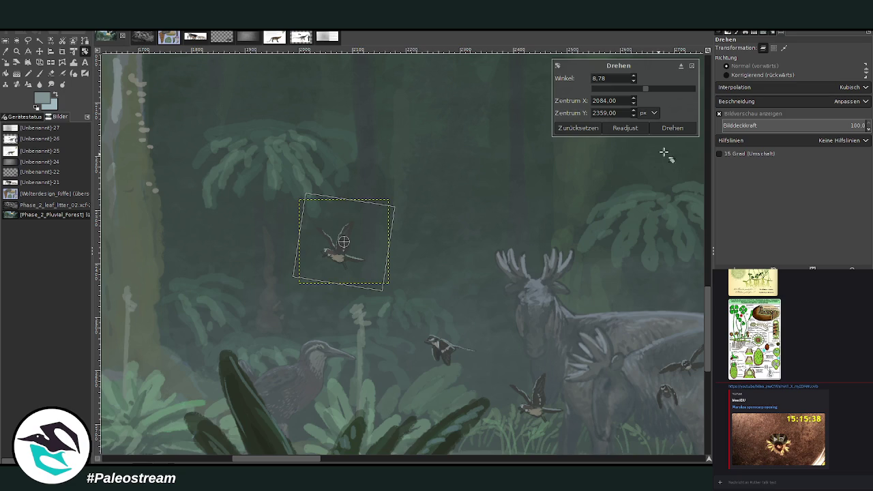
left_click(673, 129)
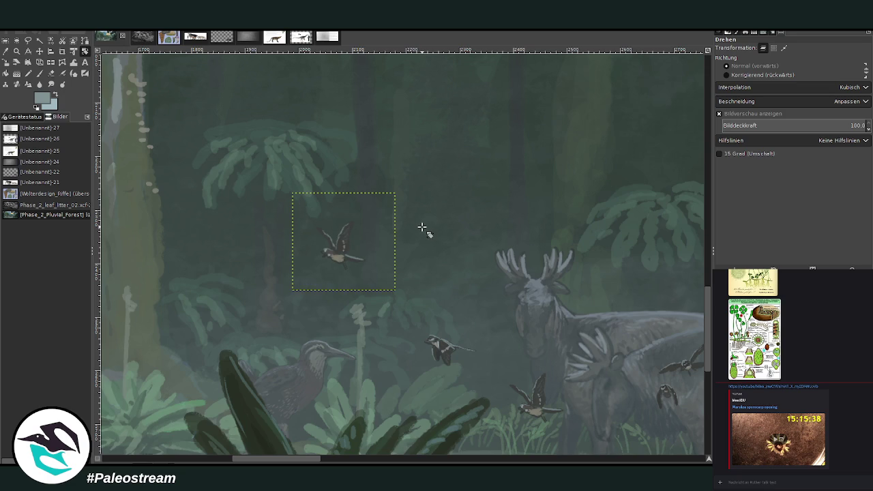
Sample a dark colour and, at 70 opacity, darken the copied bird's head and right wing tip.
key("z")
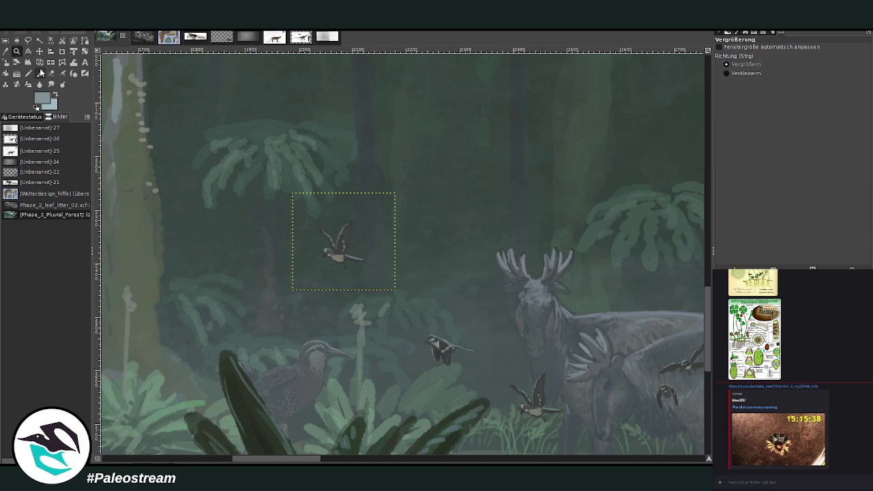
left_click(462, 426)
left_click(8, 54)
left_click(45, 74)
left_click(50, 73)
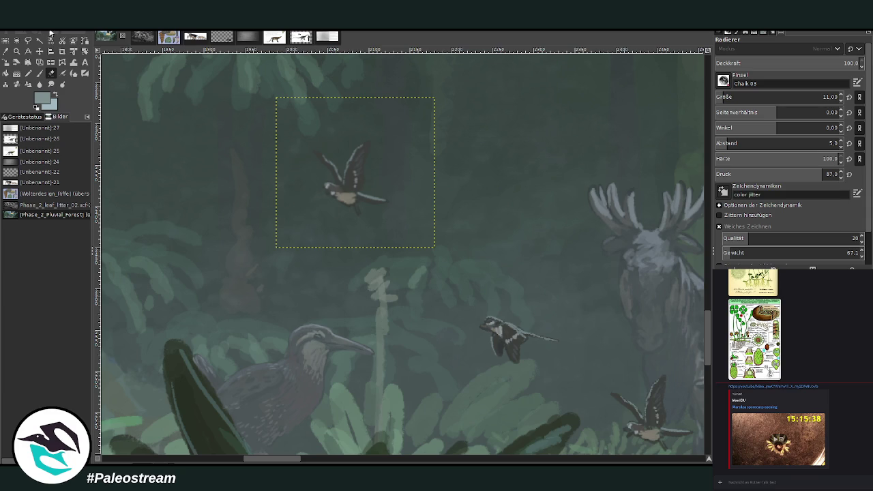
key("o")
left_click(348, 179)
left_click(40, 73)
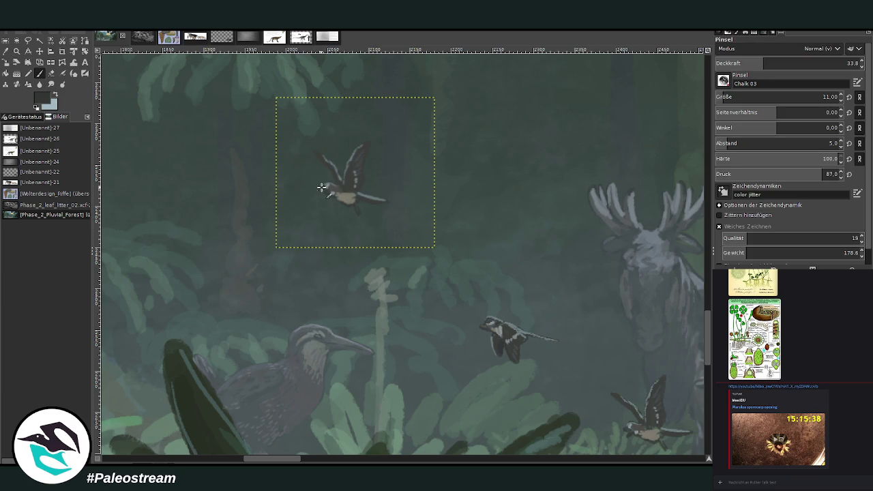
left_click(815, 63)
left_click_drag(321, 188, 329, 192)
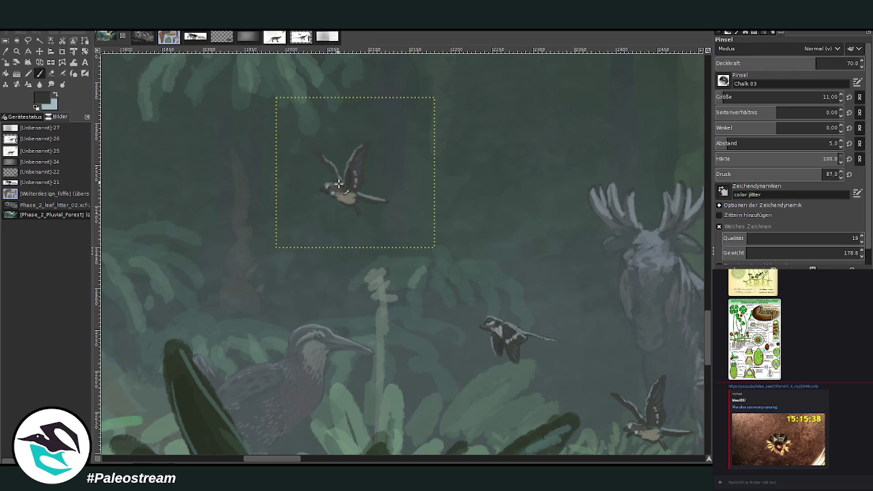
mouse_move(352, 156)
left_mouse_down()
mouse_move(347, 174)
mouse_move(375, 202)
left_mouse_up()
Repaint the copied bird's body tan, touch up its neck and extend its right wing upward.
left_click(491, 412, "ctrl")
left_click_drag(350, 198, 367, 216)
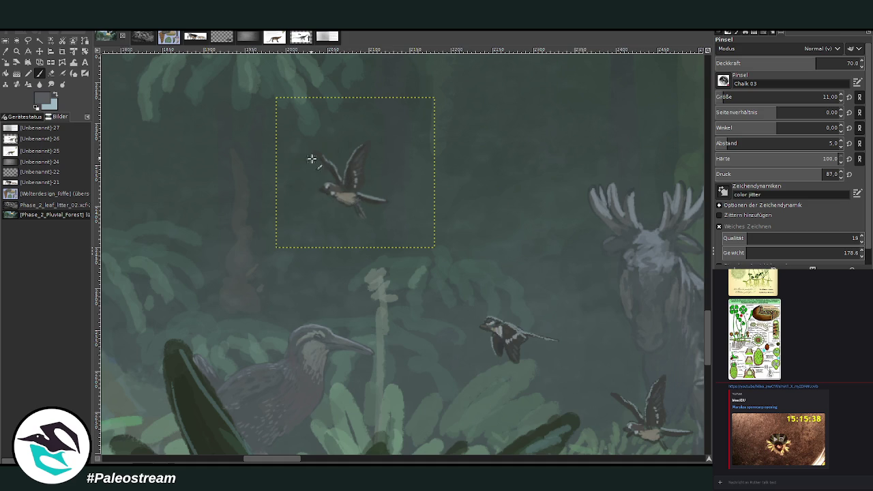
left_click_drag(339, 183, 345, 188)
left_click_drag(347, 148, 363, 167)
key("minus")
key("minus")
key("minus")
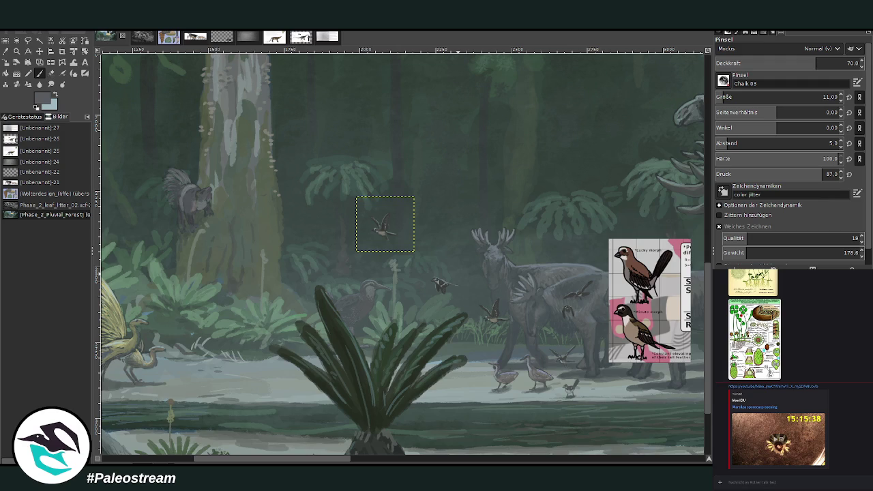
key("z")
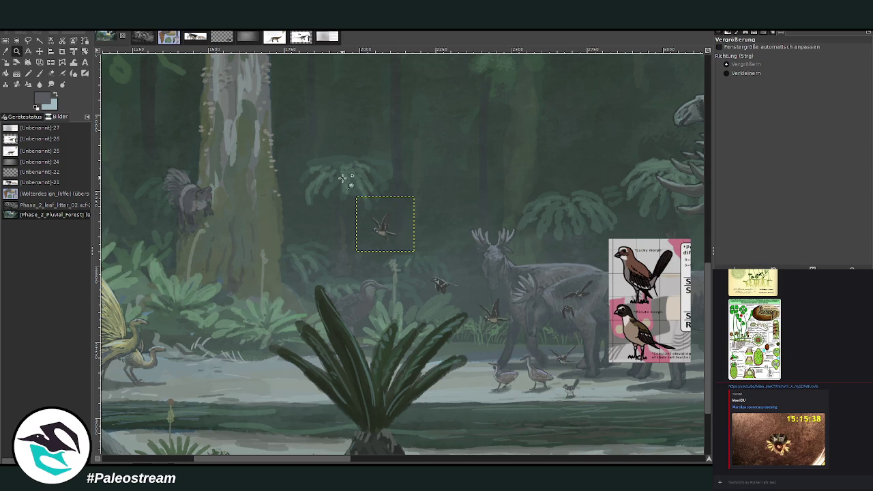
left_click_drag(342, 178, 419, 271)
left_click(74, 61)
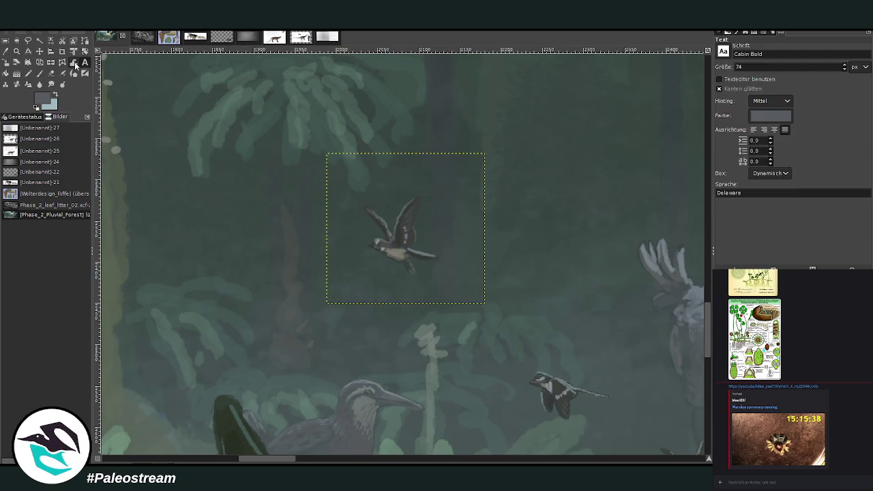
Warp the copied bird's wings and body into shape with a 115.34 warp brush.
left_click(732, 63)
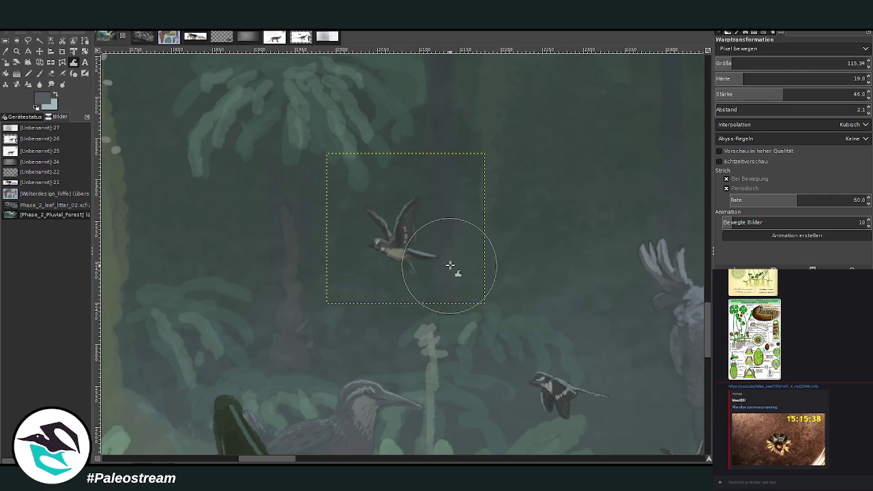
left_click_drag(456, 253, 410, 283)
mouse_move(421, 185)
left_mouse_down()
mouse_move(415, 195)
mouse_move(422, 190)
left_mouse_up()
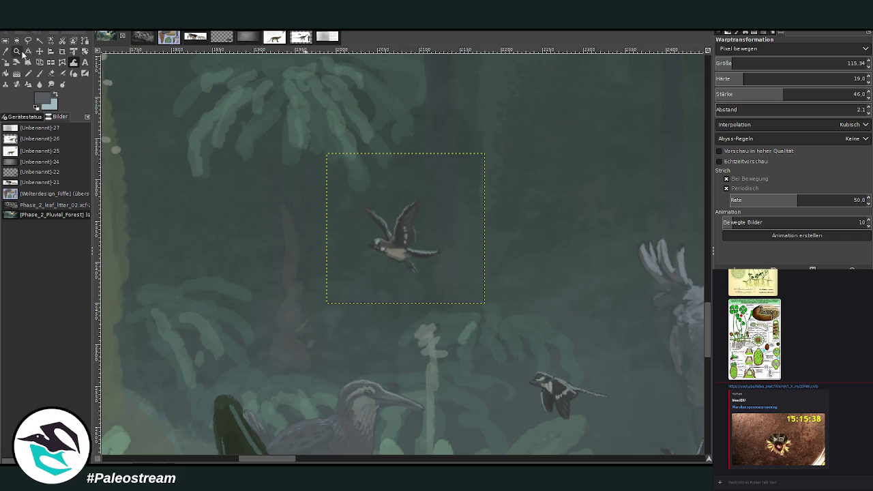
Move the copied bird down beside the moose's head, just above another flier.
left_click(17, 51)
key("minus")
key("minus")
key("minus")
key("minus")
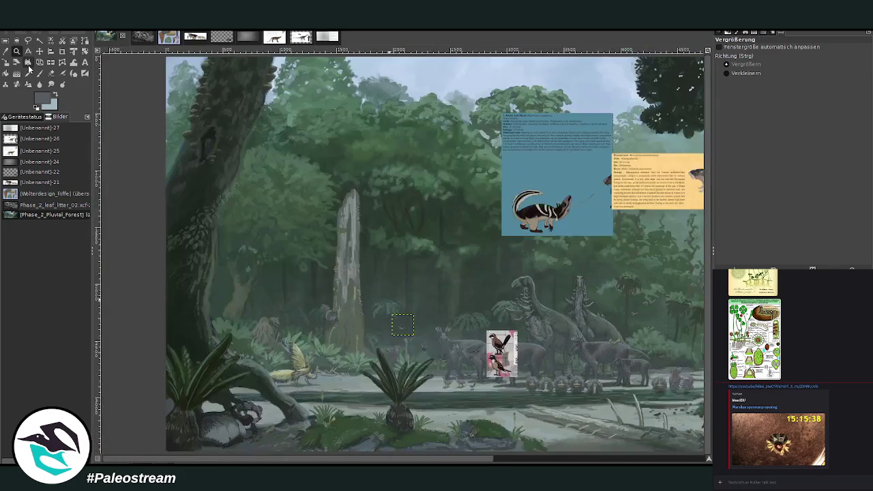
left_click_drag(360, 287, 452, 387)
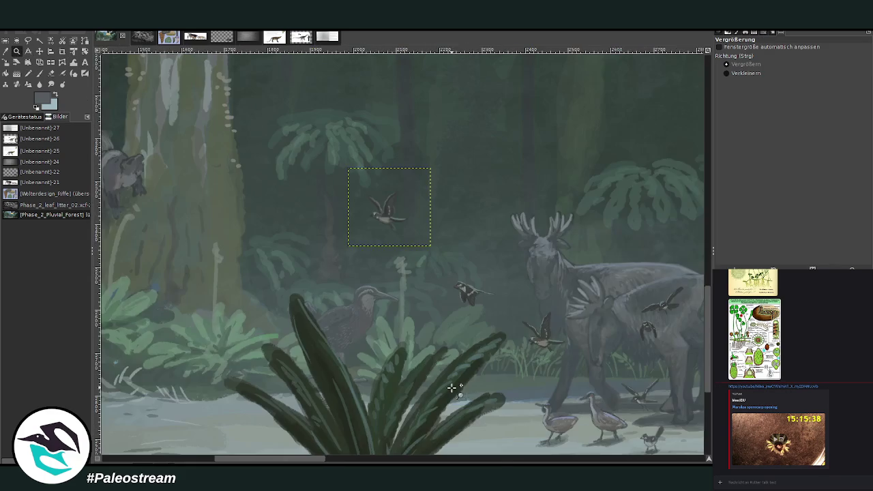
left_click(39, 51)
left_click_drag(391, 225, 449, 262)
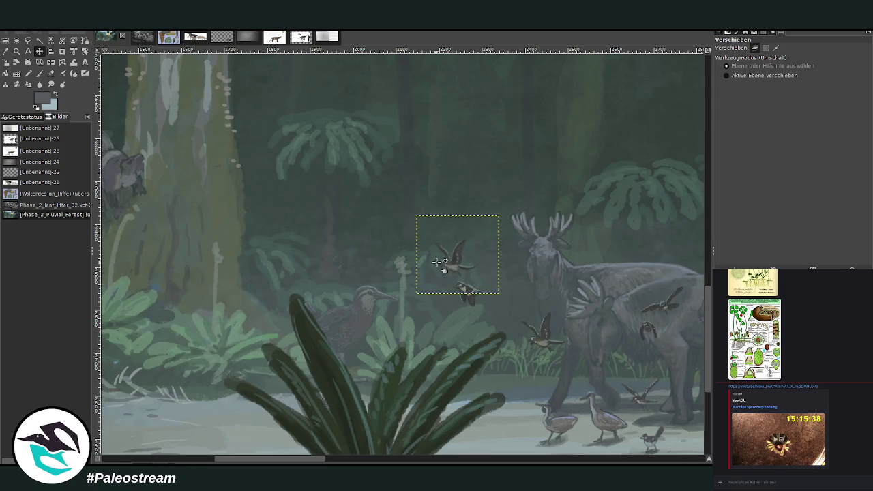
Sample a dark colour from the lower bird and darken the upper bird's left wing at 77.3 opacity.
key("z")
left_click_drag(400, 203, 551, 356)
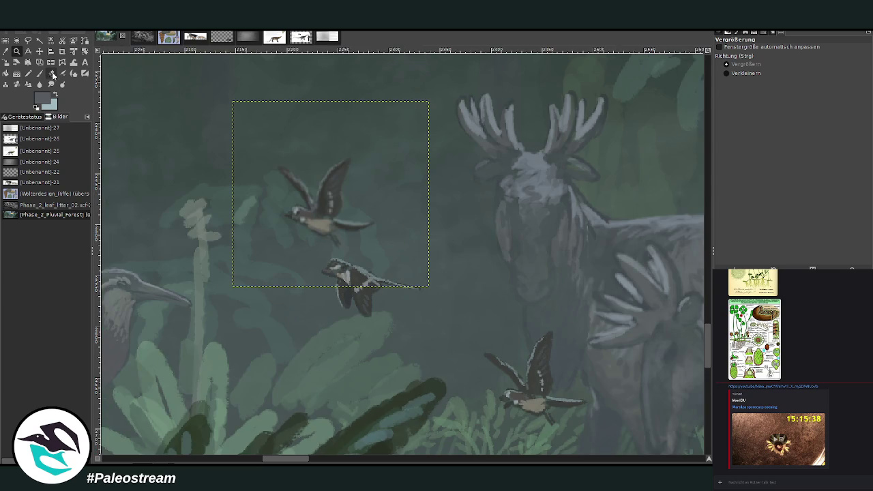
left_click(51, 73)
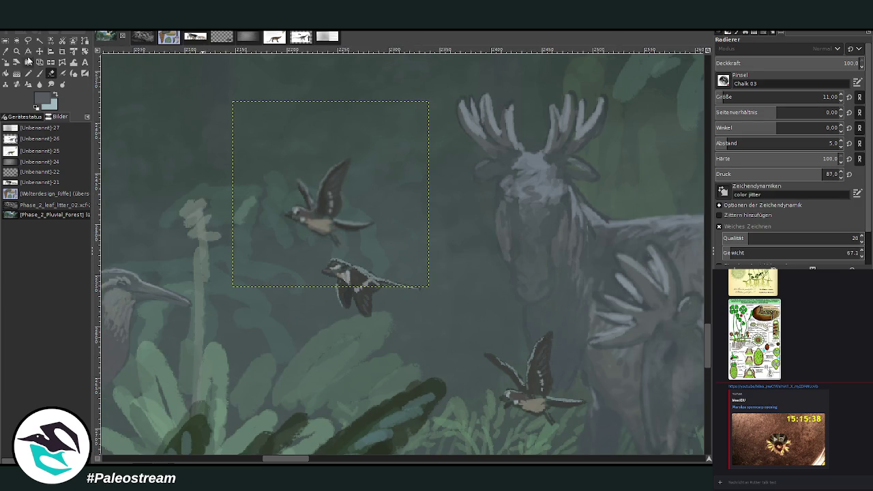
left_click(6, 52)
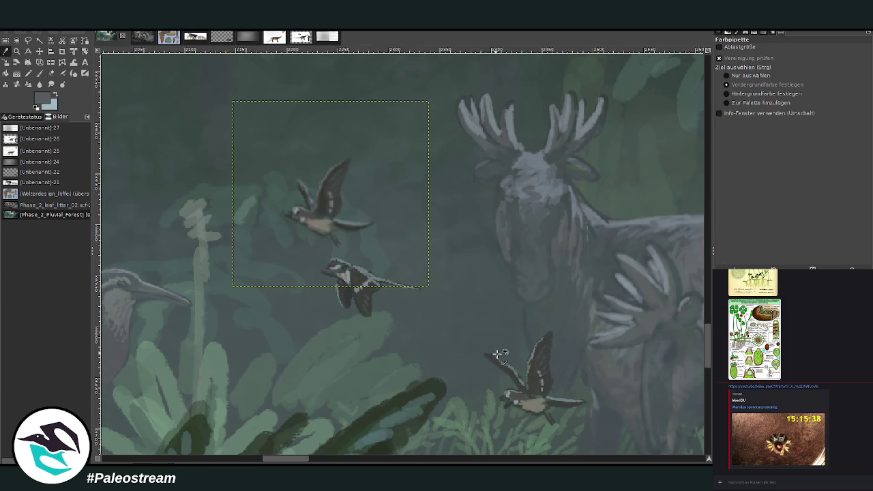
left_click(508, 367)
left_click(40, 74)
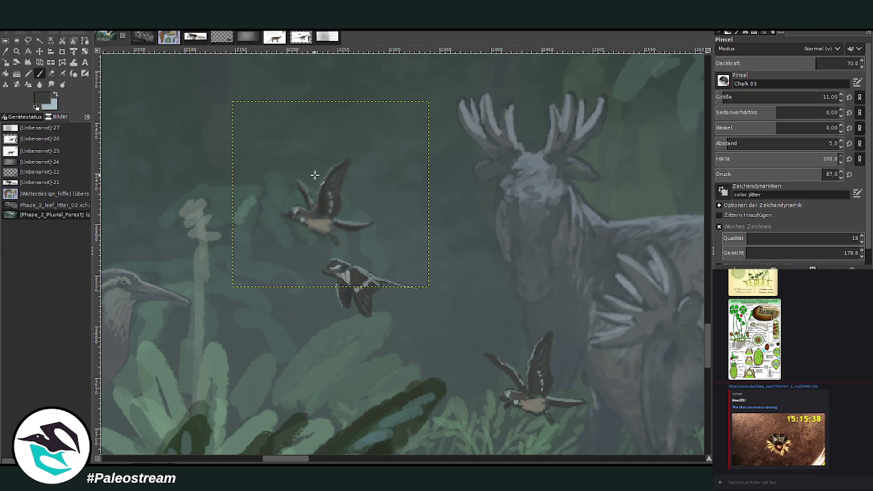
left_click(826, 64)
mouse_move(303, 164)
left_mouse_down()
mouse_move(314, 198)
mouse_move(309, 174)
left_mouse_up()
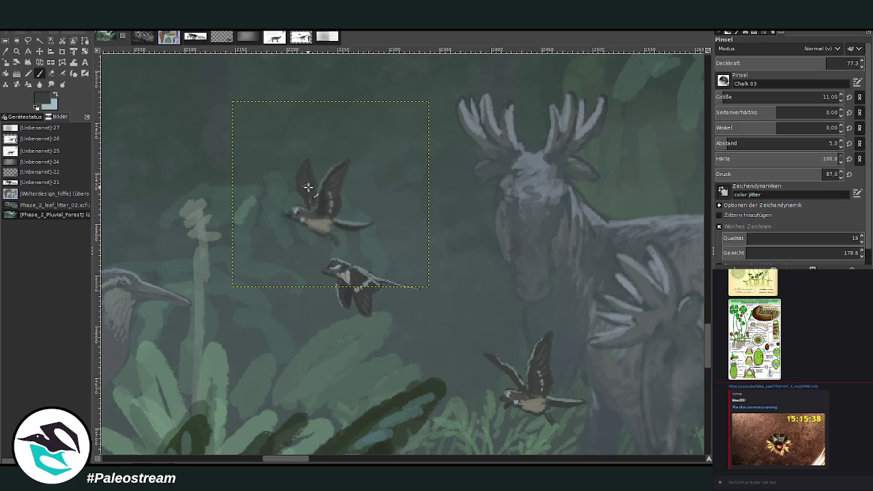
Add a small dark stroke where the upper bird's wing meets its body.
key("o")
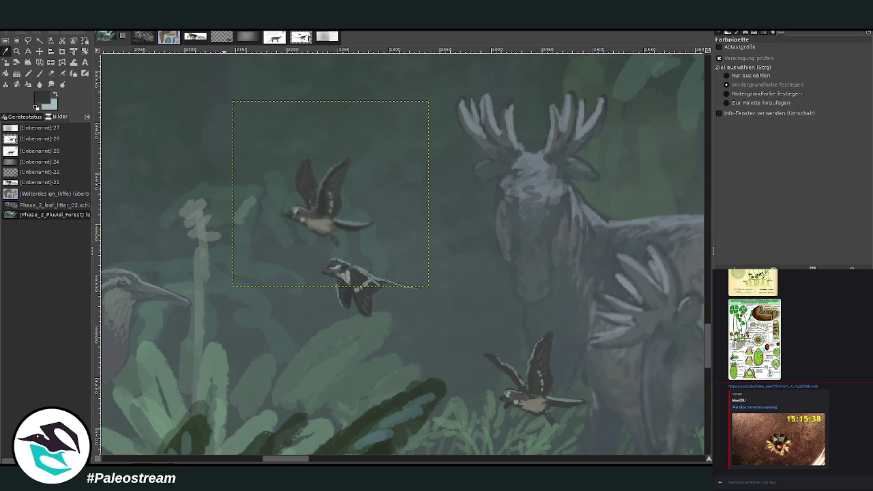
key("p")
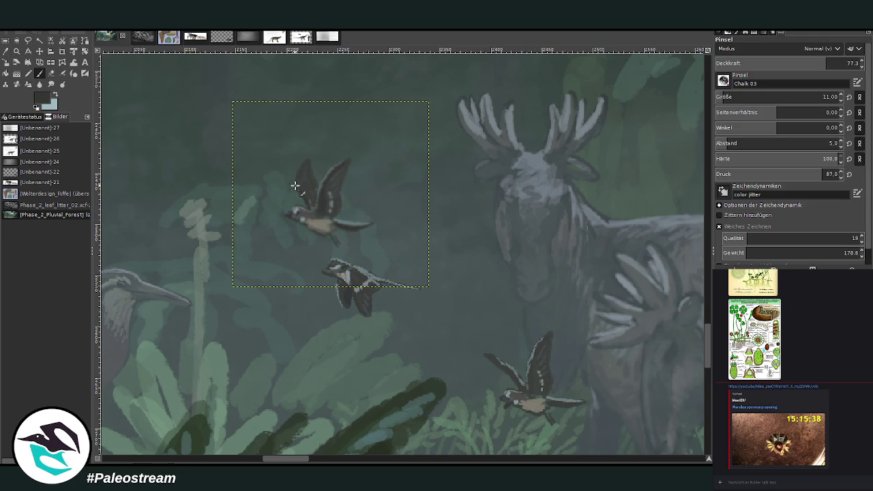
left_click_drag(311, 185, 319, 193)
scroll(269, 207, "down", 1)
scroll(270, 207, "down", 2)
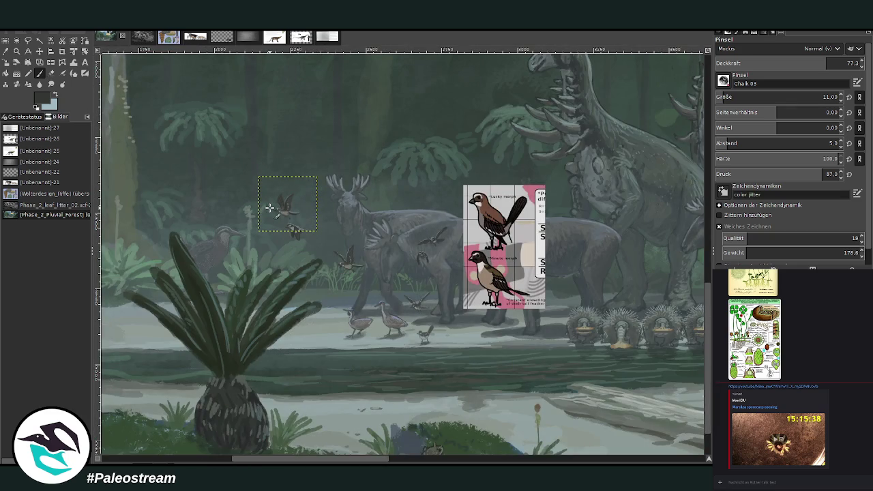
Nudge the selected bird slightly to the left.
left_click(39, 50)
left_click_drag(288, 216, 283, 211)
scroll(260, 193, "down", 1)
scroll(256, 191, "down", 1)
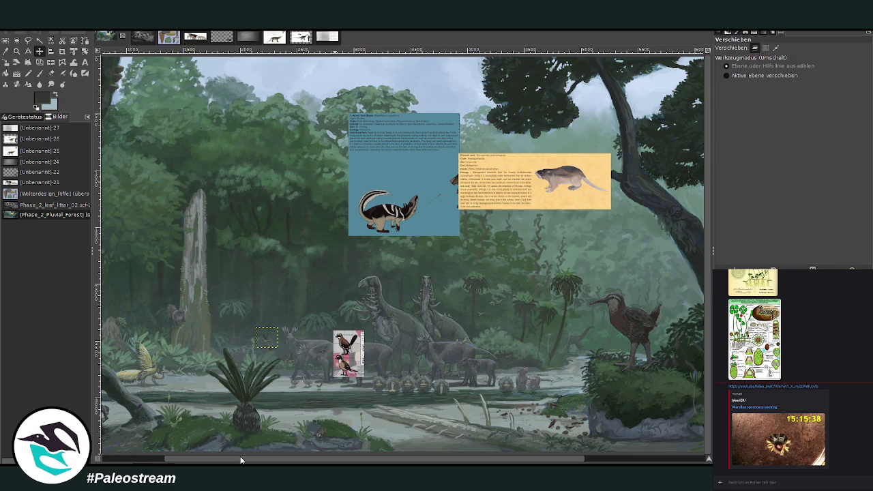
Move the blue skunk reference card down near the foreground rocks and zoom in on it.
key("shift+r")
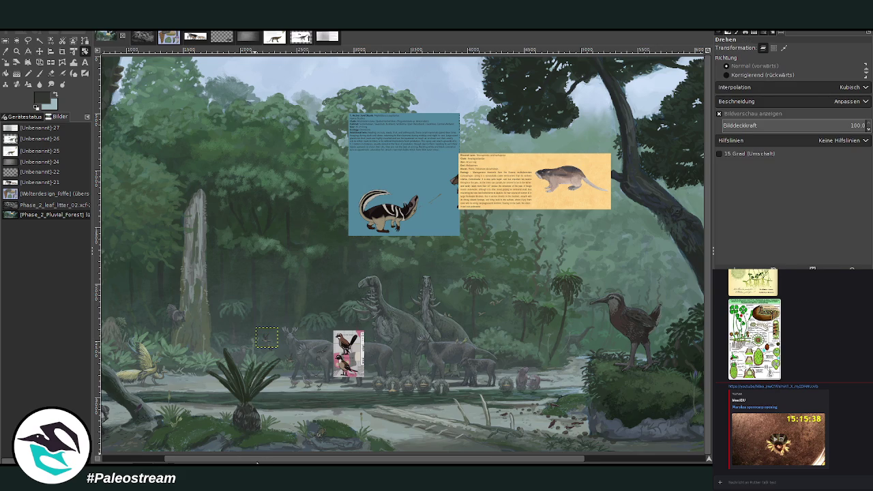
mouse_move(298, 460)
left_mouse_down()
mouse_move(359, 461)
mouse_move(235, 461)
left_mouse_up()
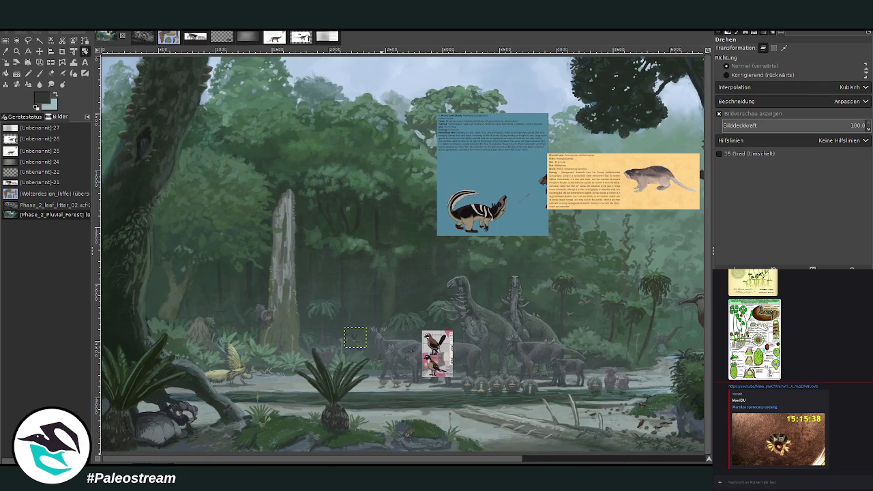
left_click_drag(314, 461, 498, 462)
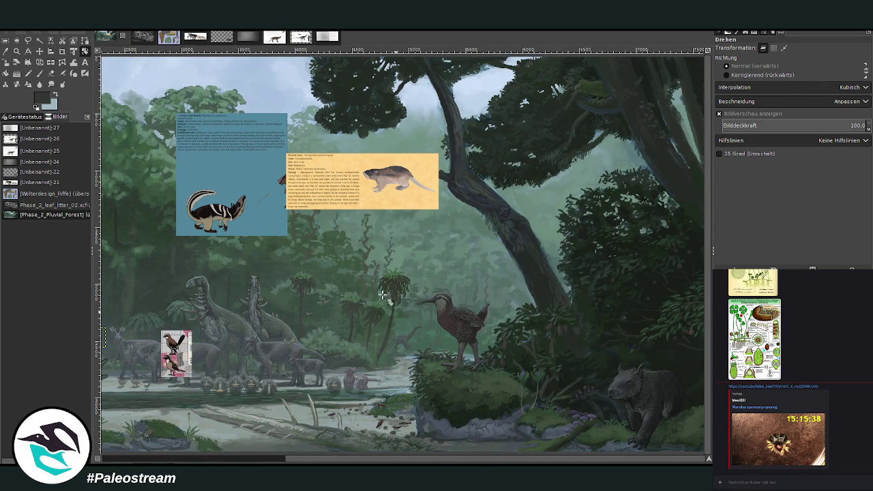
left_click(39, 51)
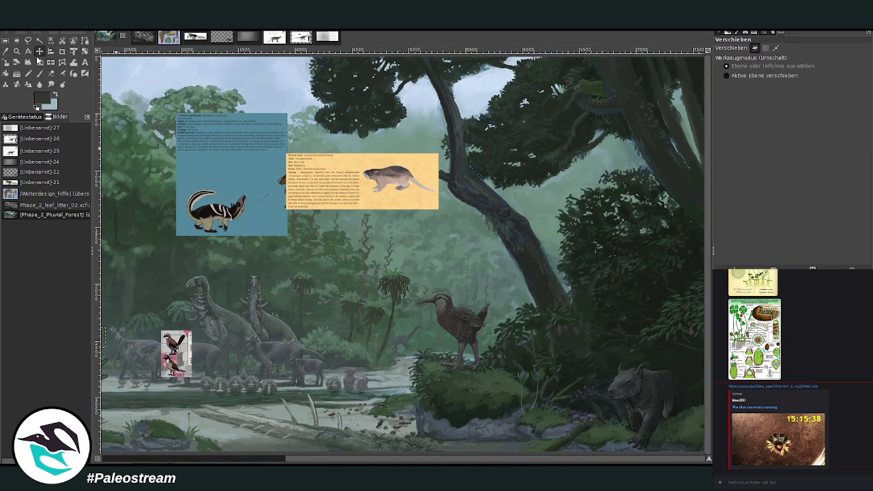
left_click_drag(219, 199, 421, 355)
key("z")
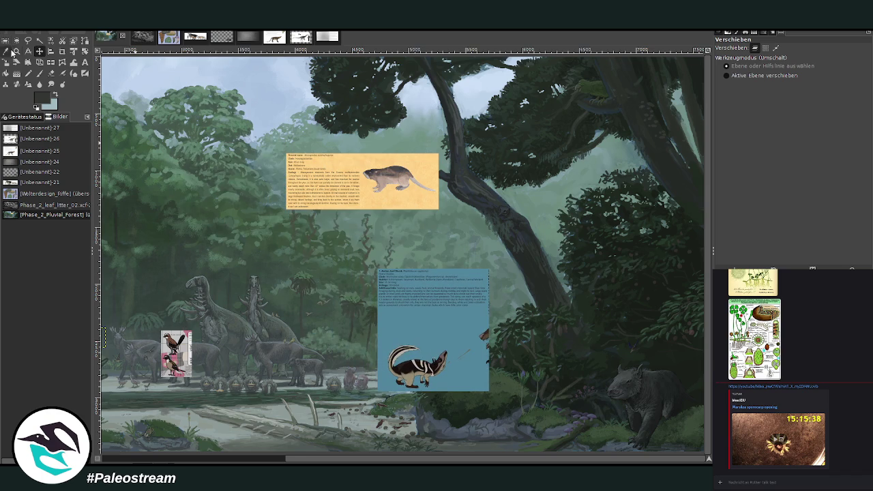
left_click_drag(368, 275, 512, 381)
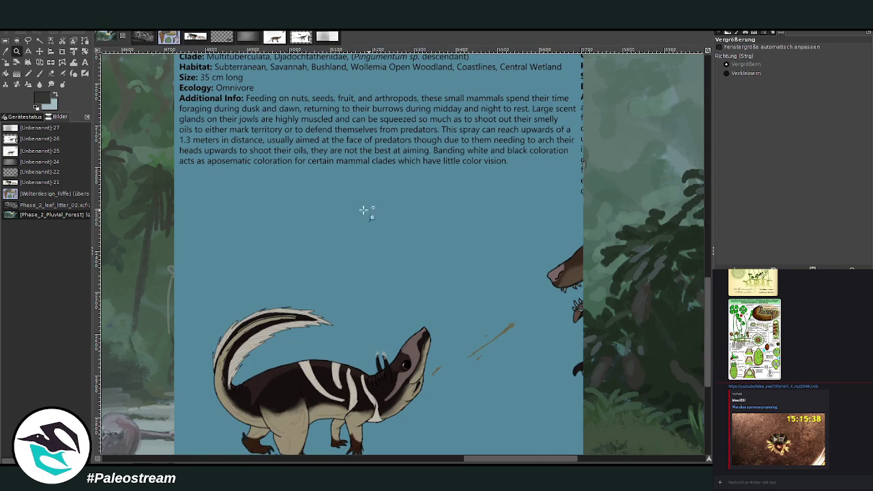
Crop the blue skunk card layer to just the striped animal drawing, trimming away its text.
left_click(6, 61)
left_click(299, 266)
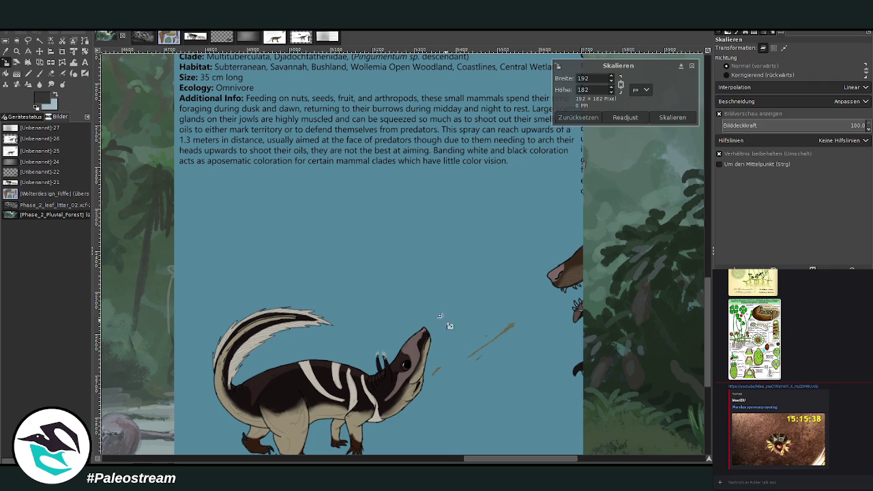
left_click(692, 66)
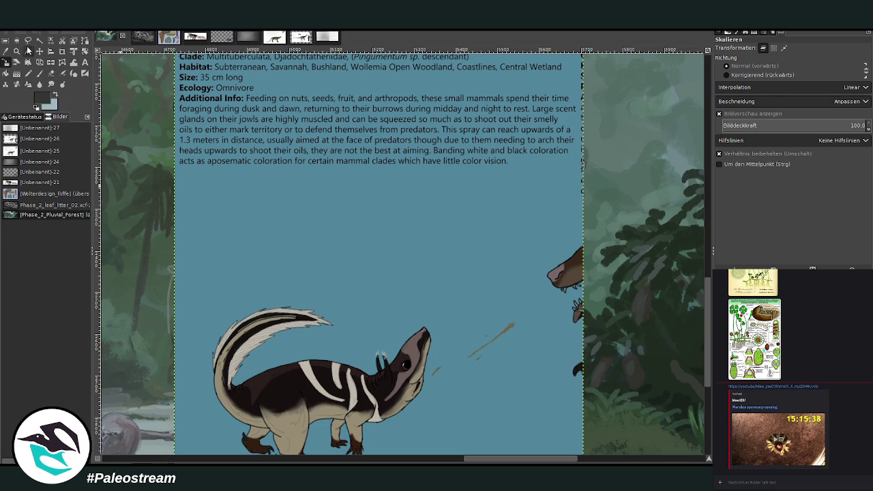
left_click(60, 51)
scroll(276, 170, "down", 3)
left_click_drag(208, 120, 443, 393)
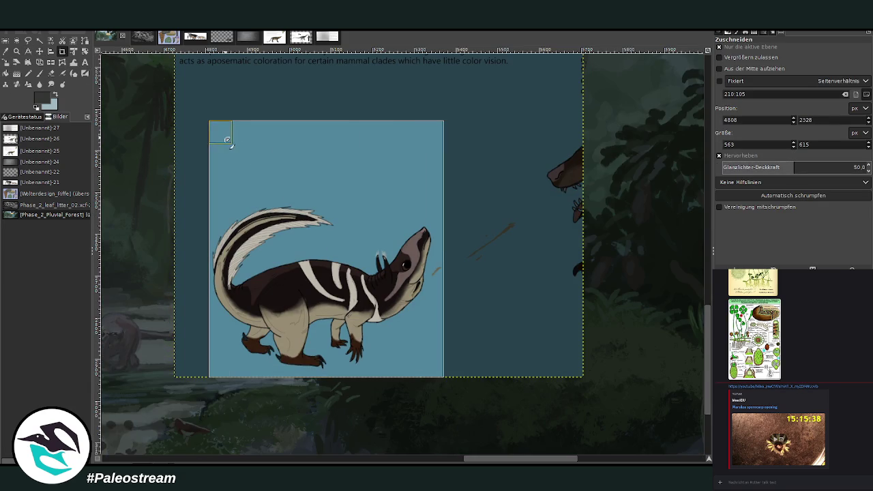
left_click_drag(221, 144, 213, 210)
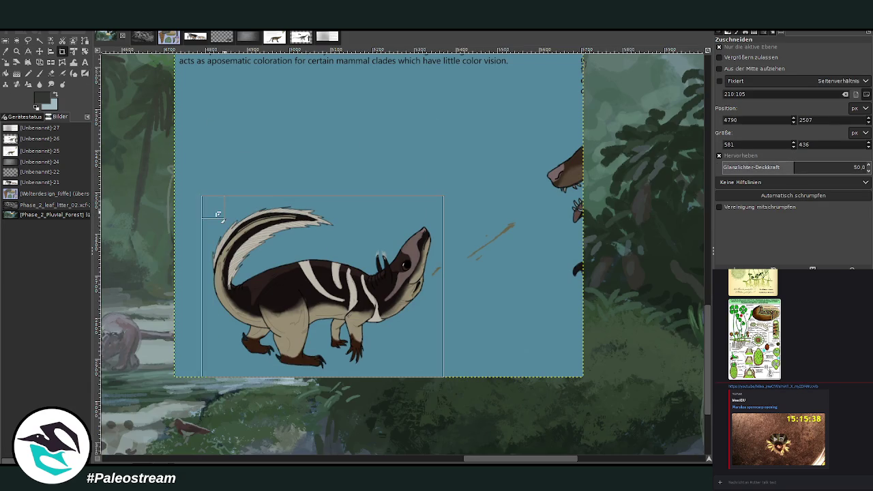
left_click(294, 252)
scroll(226, 242, "down", 4)
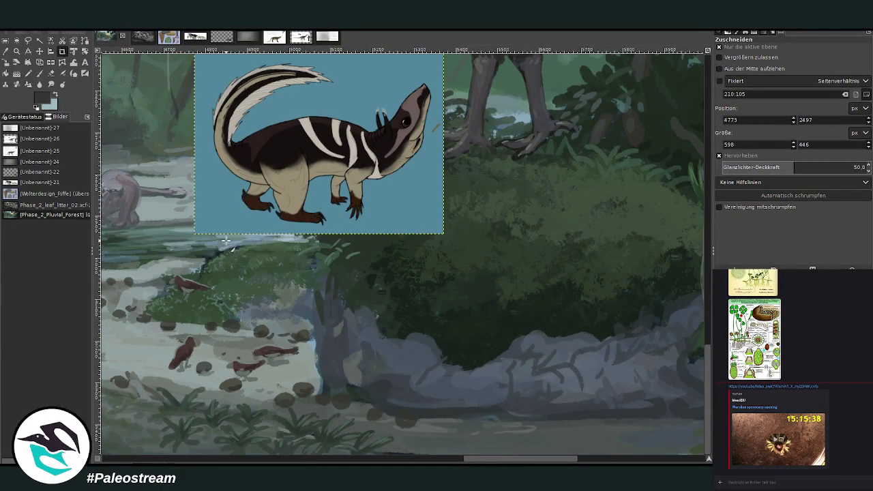
key("m")
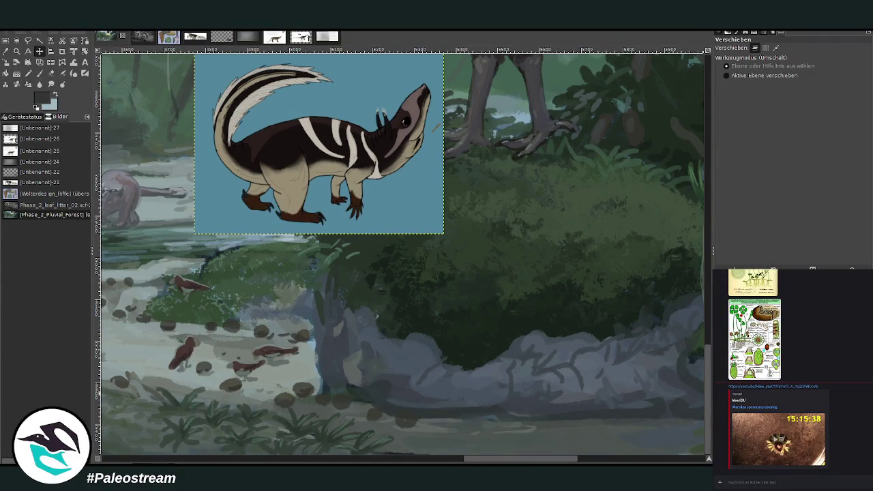
On the main painting layer, sample a dark colour and paint a curved stroke on the rock base at brush size 22.
key("Page_Down")
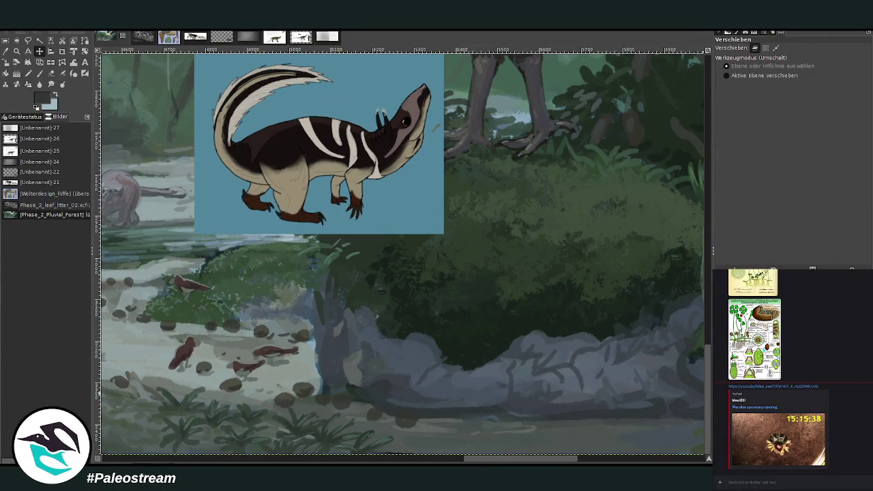
left_click(39, 73)
left_click(492, 422, "ctrl")
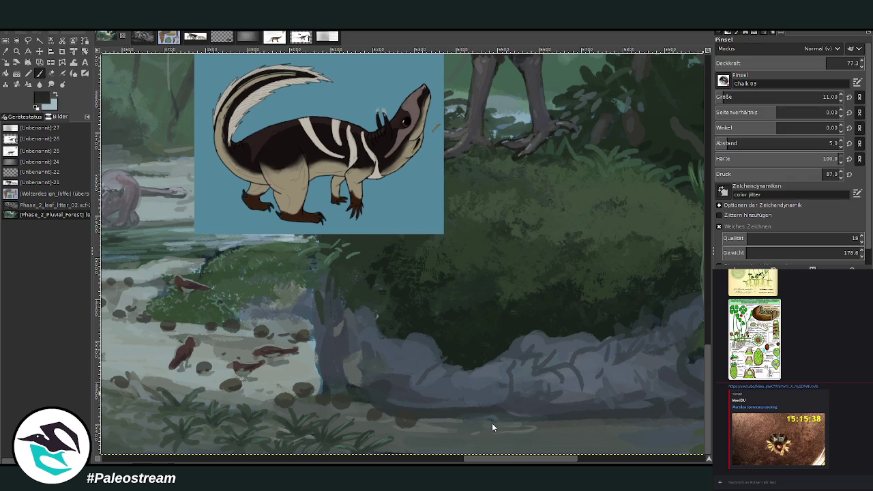
scroll(784, 97, "up", 11)
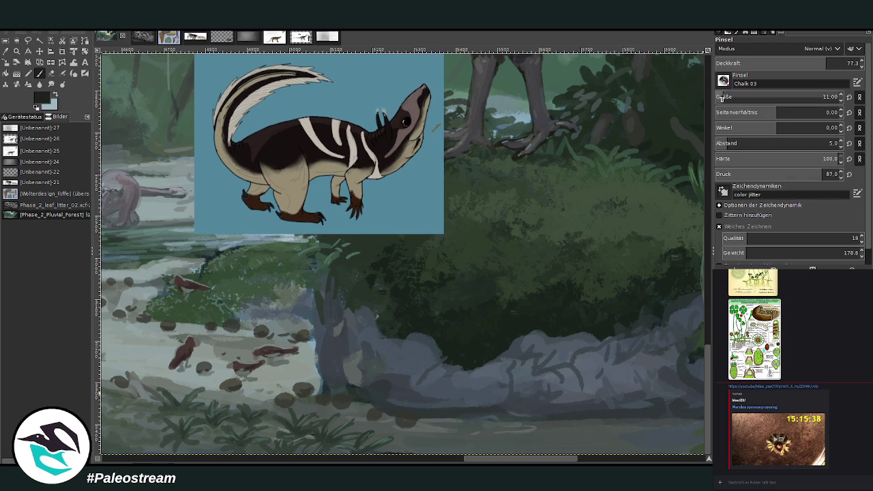
scroll(784, 63, "up", 6)
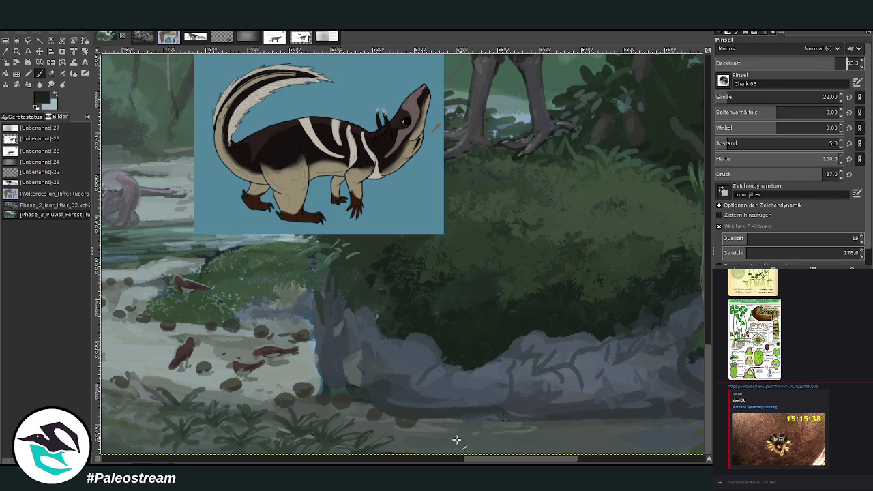
left_click_drag(479, 461, 492, 461)
mouse_move(478, 394)
left_mouse_down()
mouse_move(434, 403)
mouse_move(441, 413)
mouse_move(432, 415)
mouse_move(473, 425)
left_mouse_up()
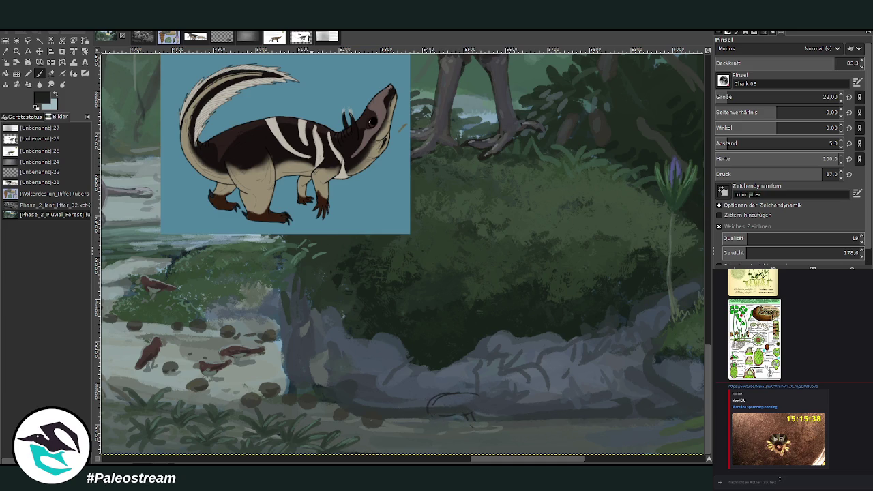
Zoom the view in on the striped mammal drawing on the reference card.
key("shift+c")
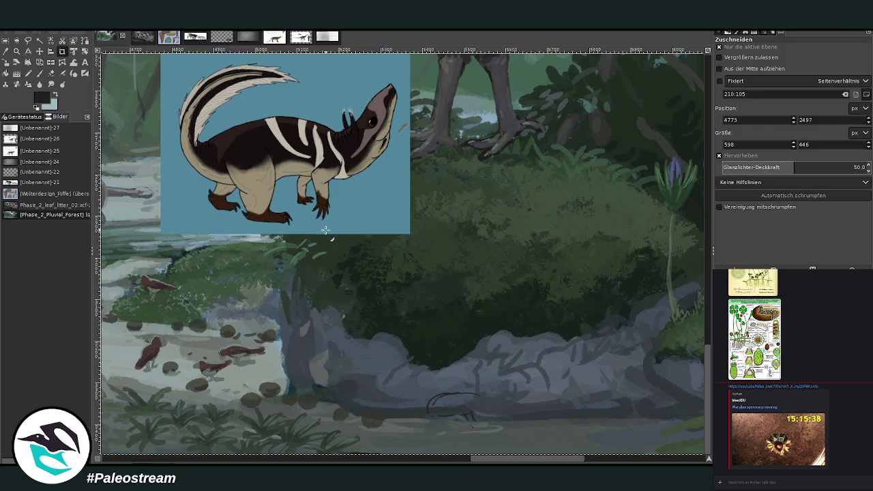
scroll(311, 224, "up", 3)
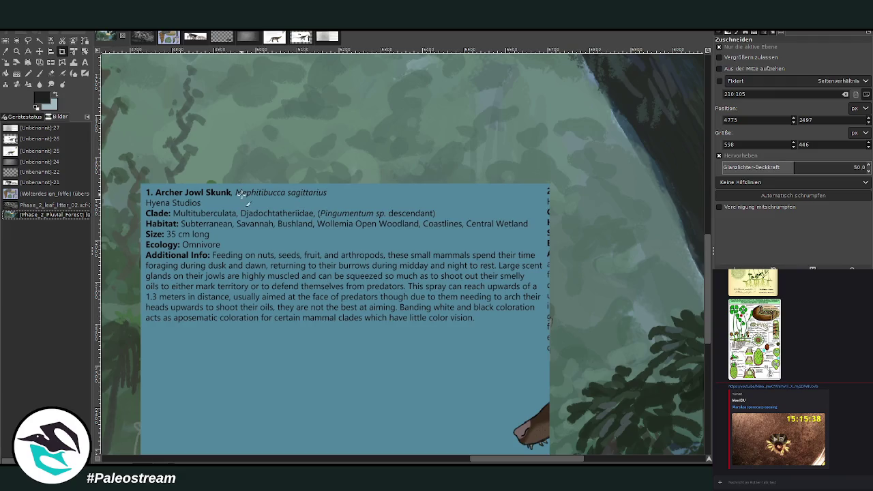
left_click(18, 51)
left_click_drag(183, 159, 514, 338)
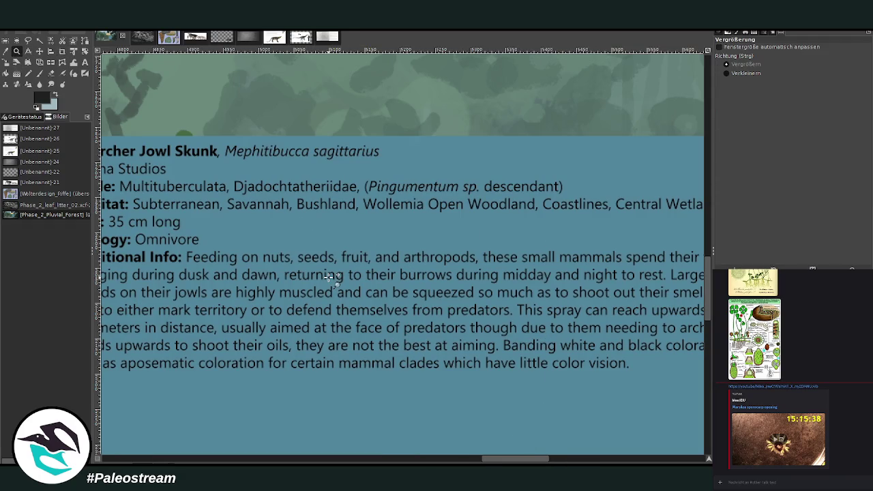
left_click(726, 73)
left_click(469, 261)
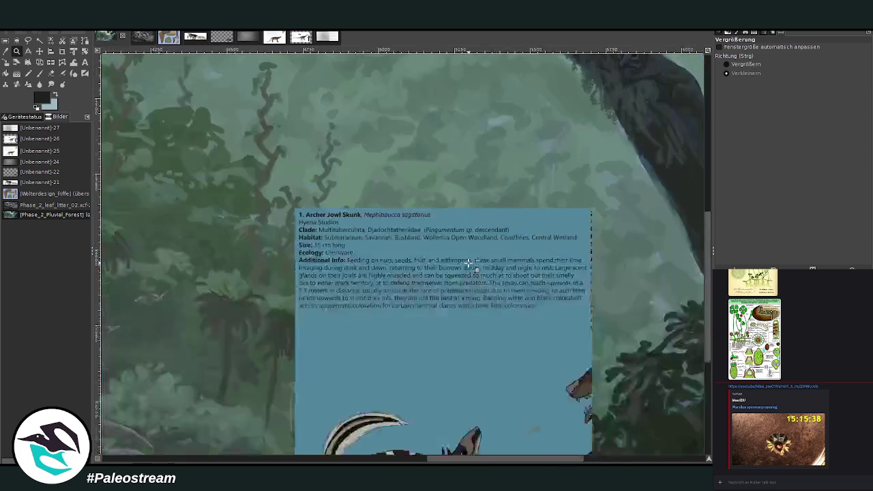
left_click(469, 262)
left_click(468, 262)
left_click(730, 64)
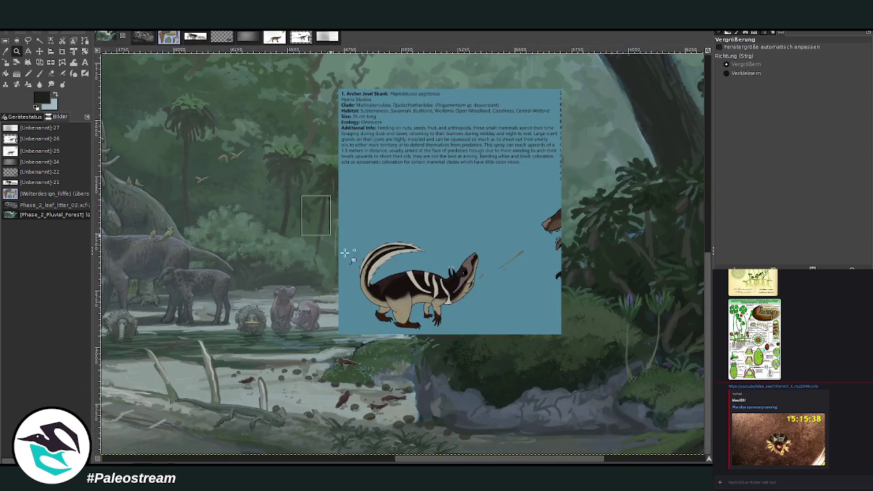
left_click(490, 344)
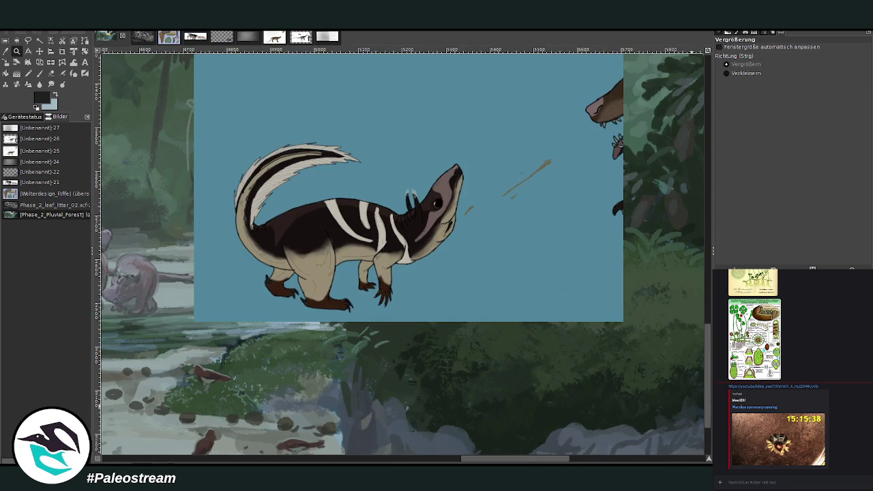
Remove the stray tan stroke beside the animal's head from the reference card layer.
key("Page_Up")
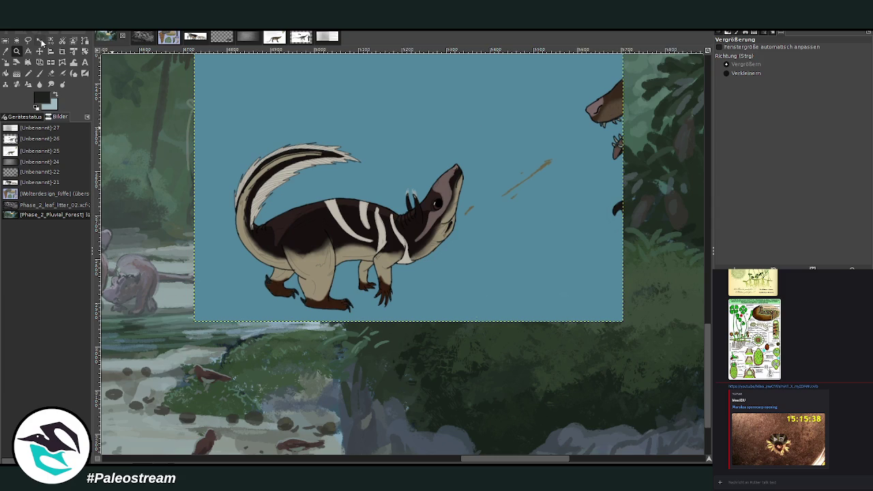
key("ctrl+z")
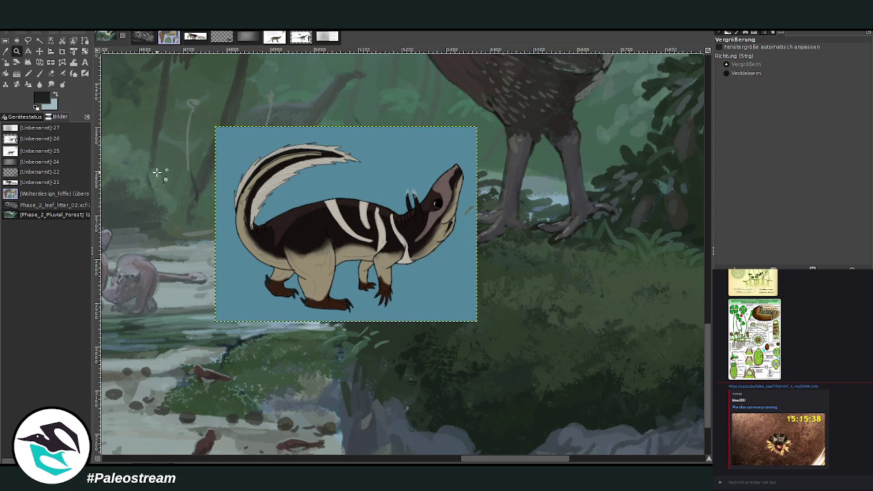
key("Page_Down")
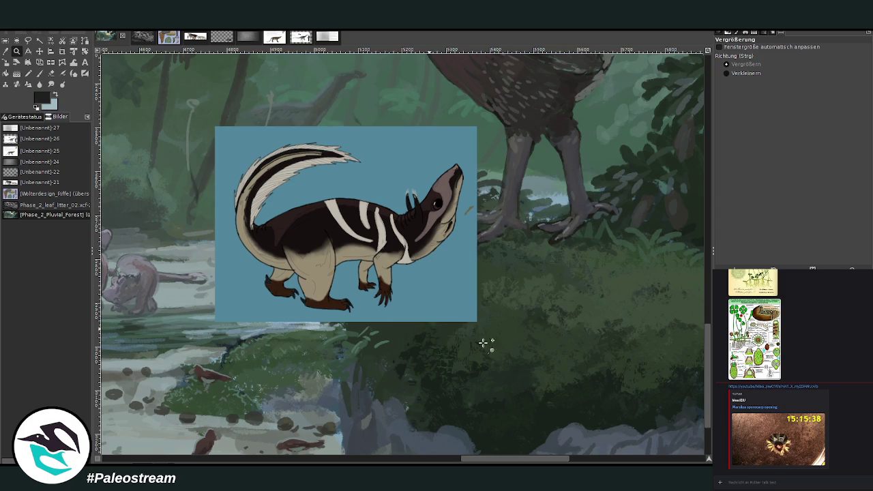
scroll(524, 325, "down", 3)
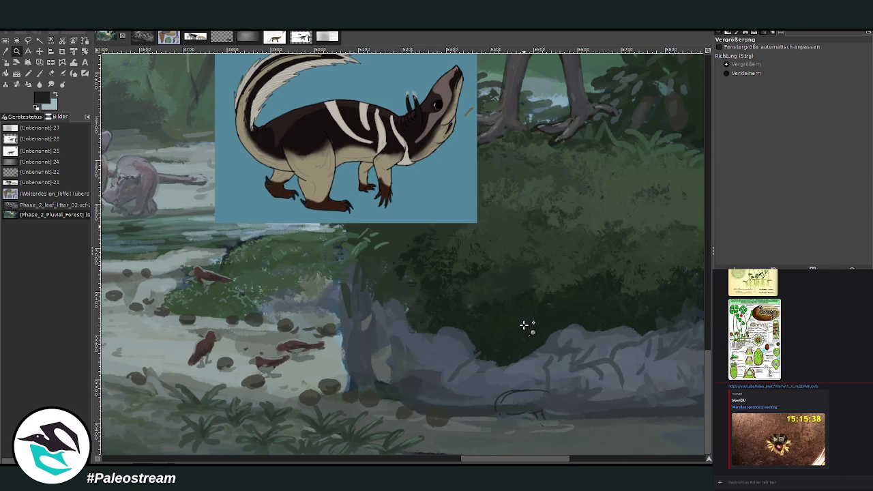
key("p")
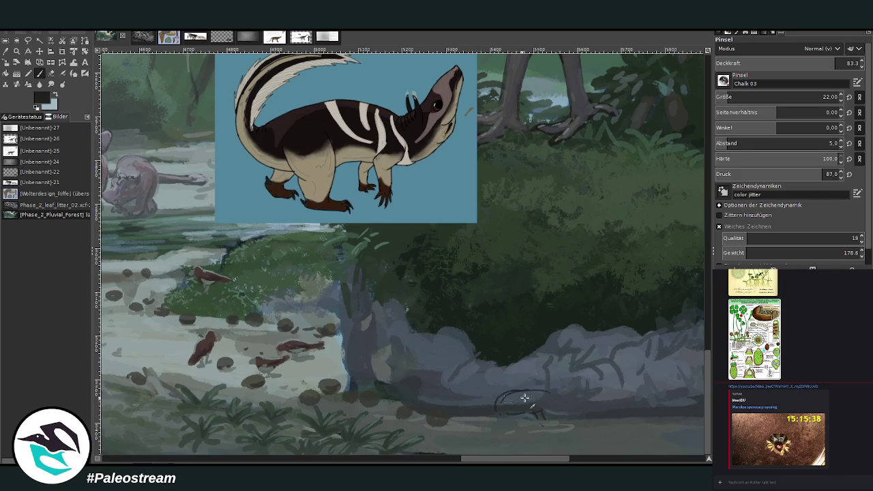
Sketch the mammal's ground line, legs, neck, chest, back and tail with thin dark Chalk 03 strokes.
left_click_drag(494, 413, 432, 402)
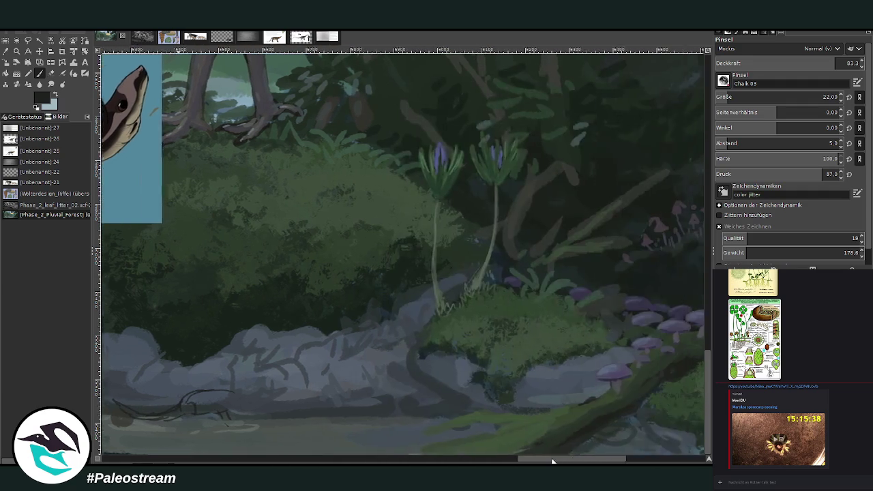
mouse_move(499, 461)
left_mouse_down()
mouse_move(589, 455)
mouse_move(510, 461)
left_mouse_up()
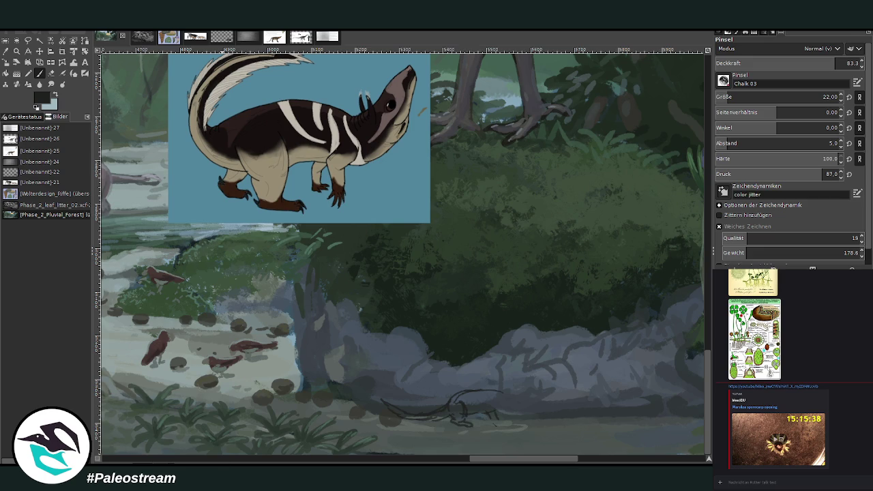
mouse_move(486, 409)
left_mouse_down()
mouse_move(488, 418)
mouse_move(505, 418)
left_mouse_up()
left_click_drag(508, 386, 524, 373)
left_click_drag(529, 374, 517, 400)
left_click_drag(513, 385, 507, 393)
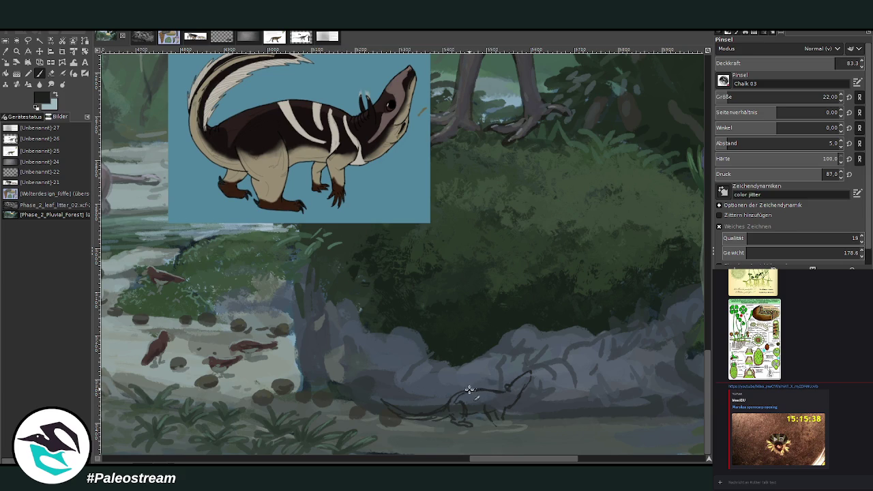
left_click_drag(476, 386, 445, 404)
left_click_drag(480, 462, 471, 462)
mouse_move(473, 418)
left_mouse_down()
mouse_move(411, 399)
mouse_move(483, 415)
mouse_move(442, 422)
left_mouse_up()
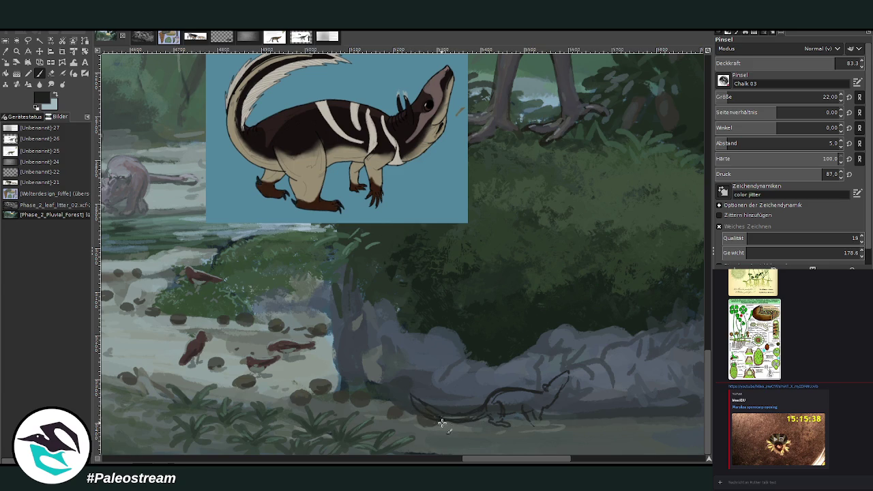
left_click_drag(495, 462, 505, 462)
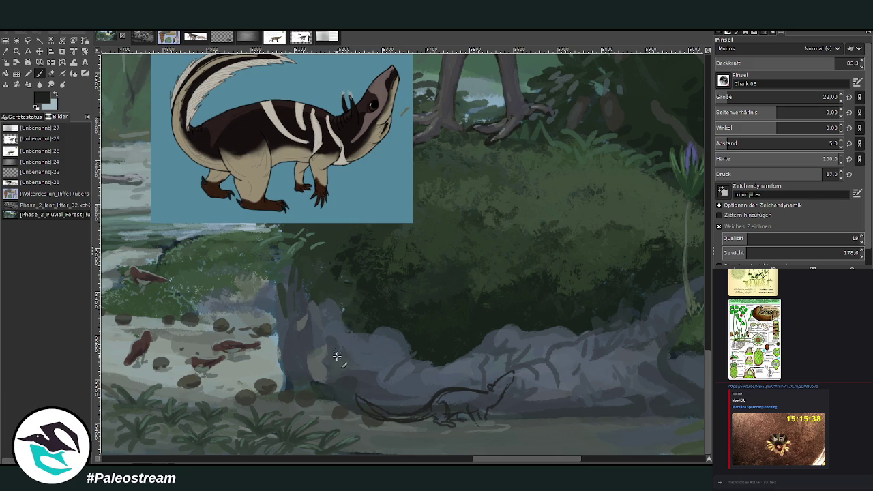
Sample a dark canvas colour and paint the mammal's head and body at brush size 45.
key("o")
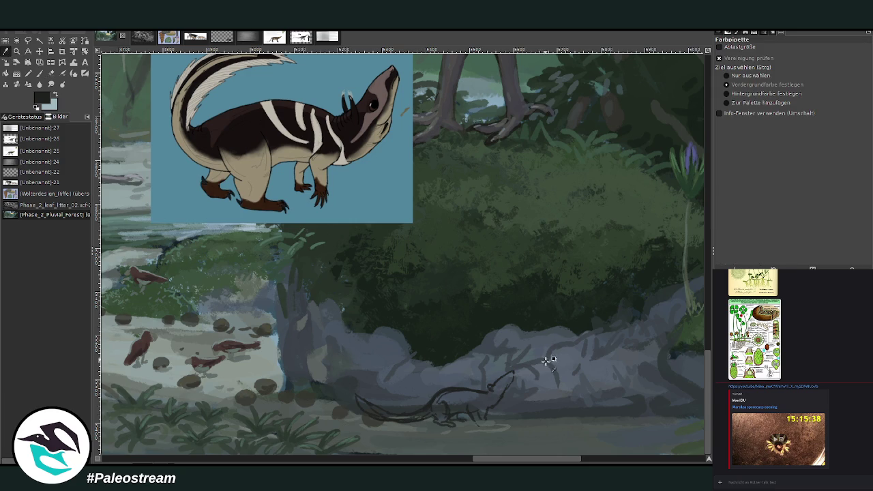
left_click(564, 412)
key("p")
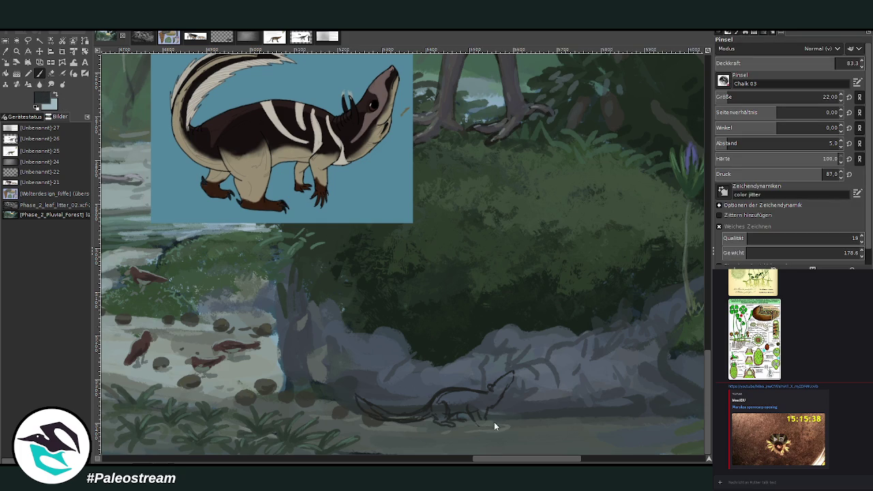
left_click_drag(777, 96, 791, 96)
mouse_move(443, 398)
left_mouse_down()
mouse_move(477, 403)
mouse_move(476, 394)
mouse_move(440, 395)
mouse_move(430, 409)
mouse_move(442, 415)
mouse_move(396, 420)
mouse_move(361, 402)
left_mouse_up()
key("ctrl+z")
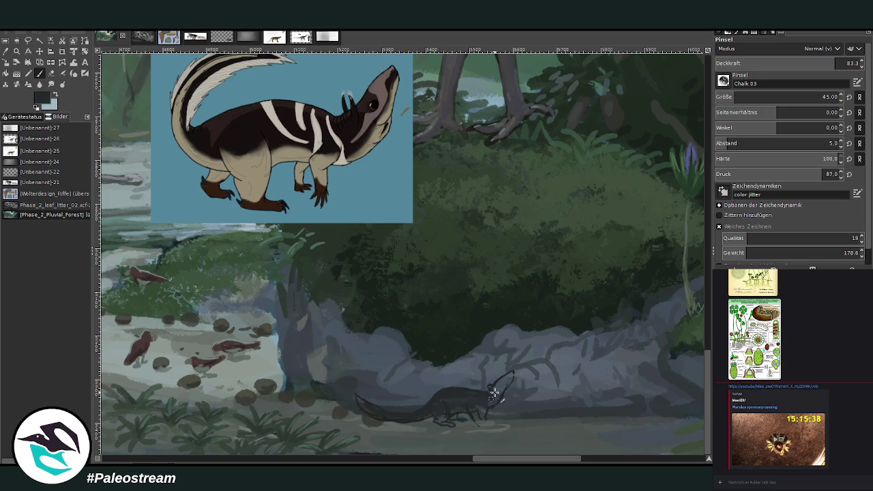
left_click_drag(491, 395, 479, 397)
mouse_move(483, 401)
left_mouse_down()
mouse_move(443, 395)
mouse_move(423, 411)
mouse_move(432, 399)
left_mouse_up()
Sample a light grey-blue and paint a pale line along the tail at brush size 13.
left_click(6, 53)
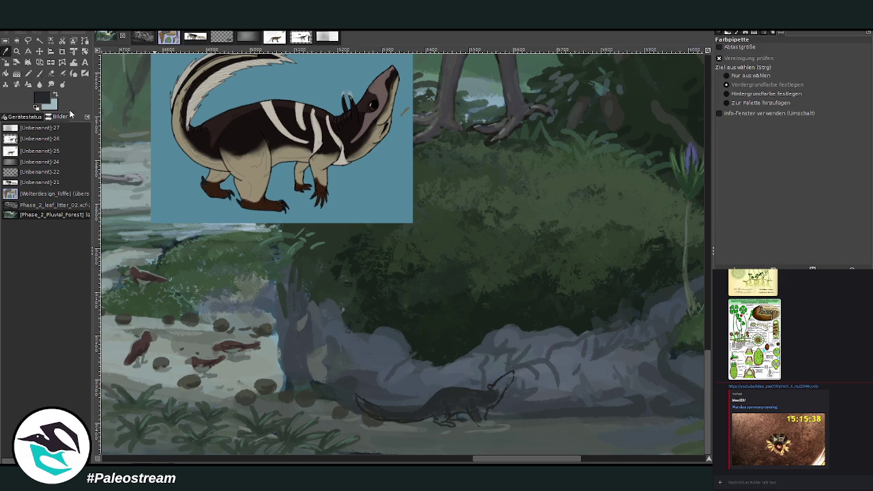
left_click(494, 406)
left_click(495, 399)
key("p")
left_click(729, 99)
mouse_move(380, 419)
left_mouse_down()
mouse_move(357, 399)
mouse_move(411, 419)
mouse_move(360, 405)
left_mouse_up()
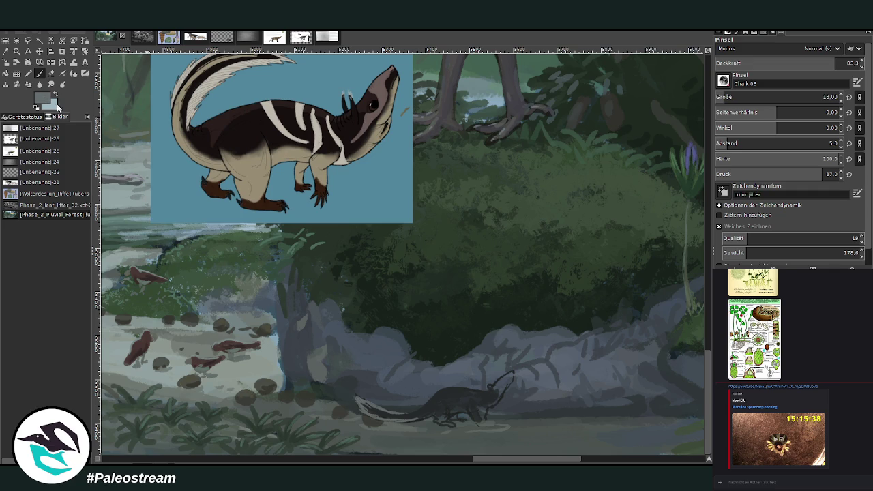
Paint light stripes across the mammal's neck and body.
left_click(494, 387, "ctrl")
scroll(770, 96, "up", 7)
mouse_move(488, 394)
left_mouse_down()
mouse_move(485, 406)
mouse_move(472, 406)
left_mouse_up()
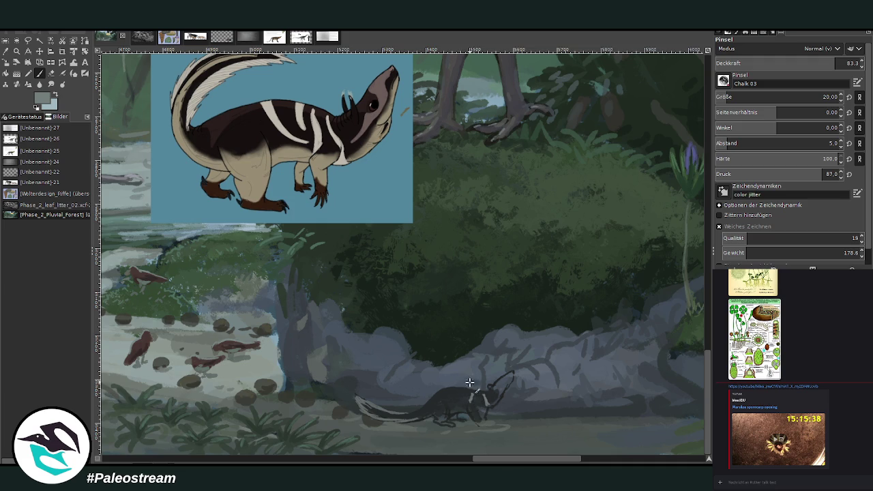
left_click_drag(461, 394, 460, 404)
Enlarge the brush to 27, sample the dark green foliage colour, and zoom in on the animal and rocks.
left_click(520, 402, "ctrl")
left_click(493, 406, "ctrl")
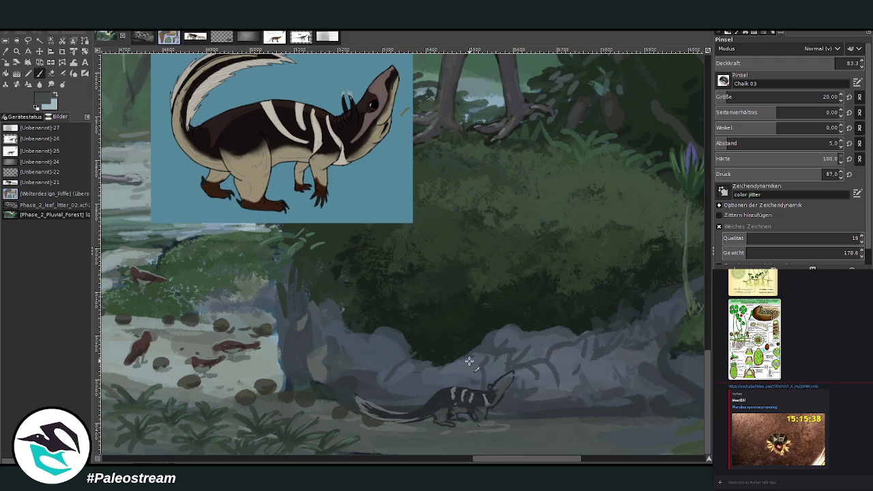
left_click(7, 52)
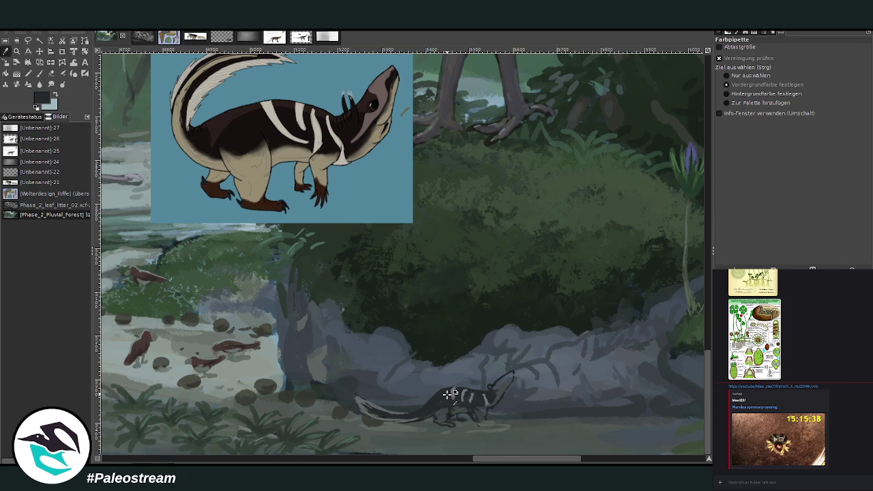
left_click(39, 73)
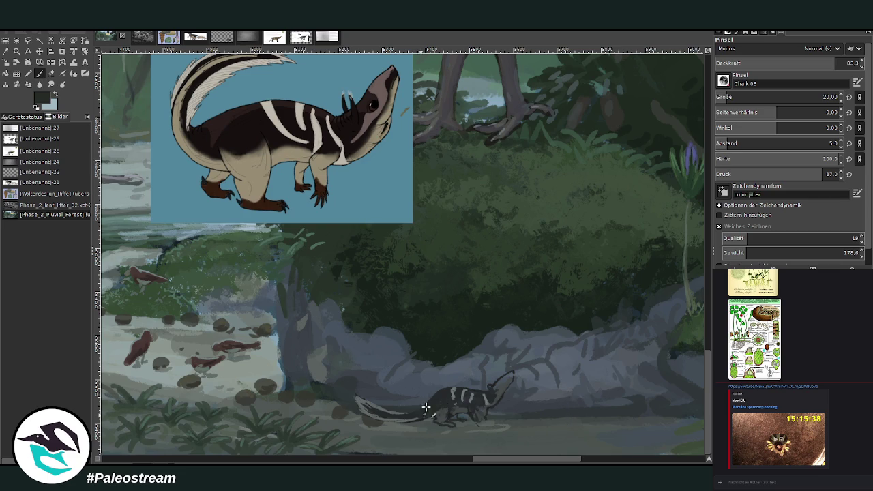
key("bracketright")
key("bracketright")
key("bracketright")
left_click(566, 240, "ctrl")
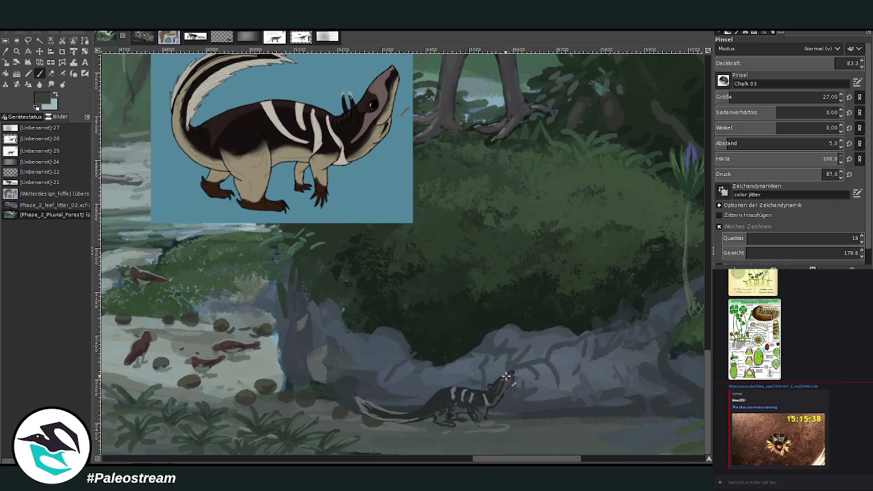
left_click(539, 251, "ctrl")
left_click(16, 52)
left_click_drag(326, 227, 575, 432)
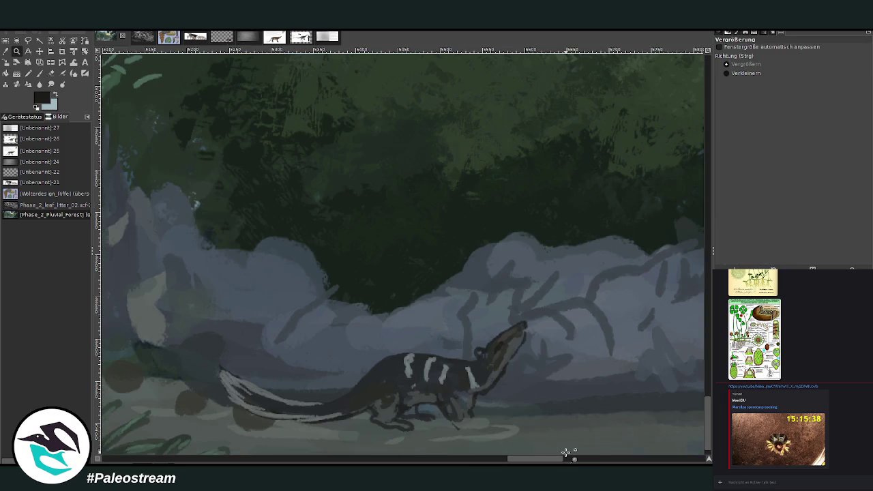
Sample a grey-blue and, at 68.5 opacity, darken the rocks above the mammal's back and head.
key("o")
left_click(525, 258)
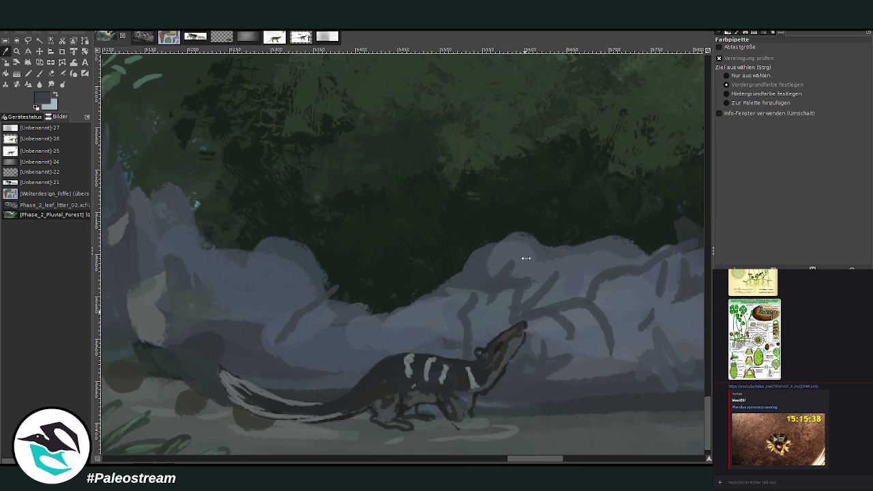
key("p")
left_click(811, 63)
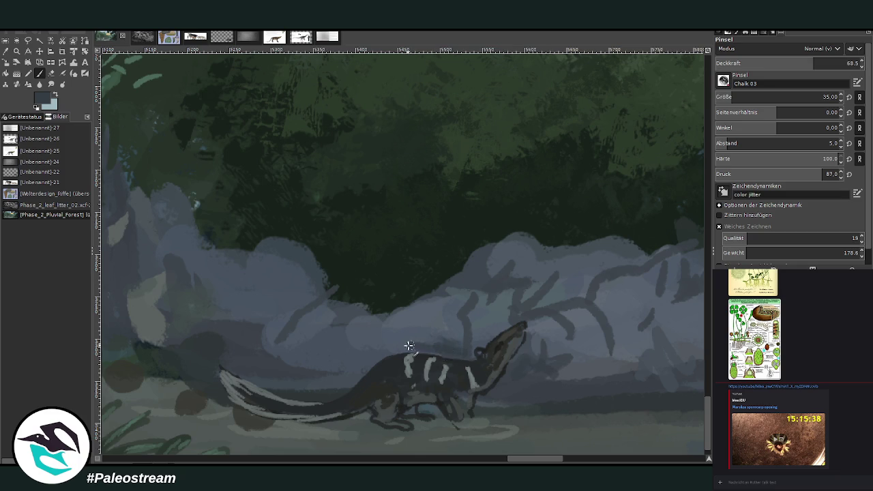
mouse_move(369, 365)
left_mouse_down()
mouse_move(339, 358)
mouse_move(400, 343)
left_mouse_up()
left_click_drag(469, 346, 452, 327)
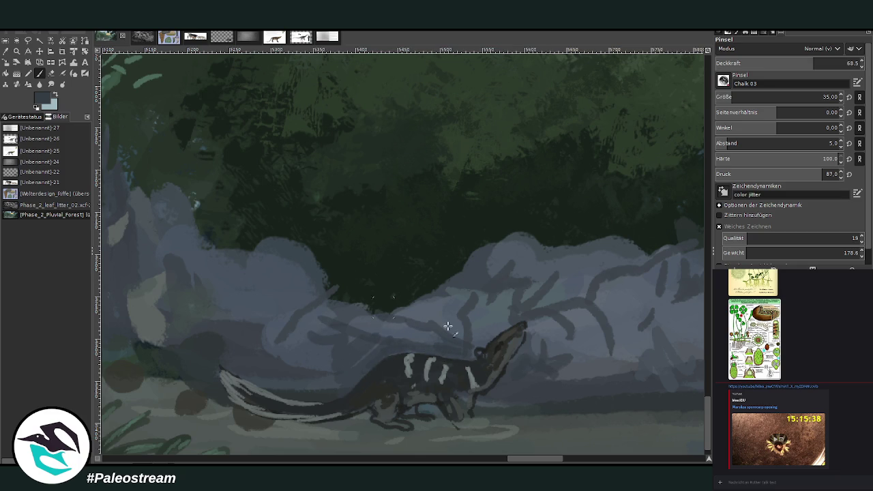
mouse_move(594, 340)
left_mouse_down()
mouse_move(637, 321)
mouse_move(662, 357)
mouse_move(526, 311)
mouse_move(414, 292)
left_mouse_up()
Add crossing and diagonal dark strokes over the rocks, then a 47.6-opacity shadow under the tail.
left_click_drag(332, 320, 259, 293)
left_click_drag(337, 288, 279, 339)
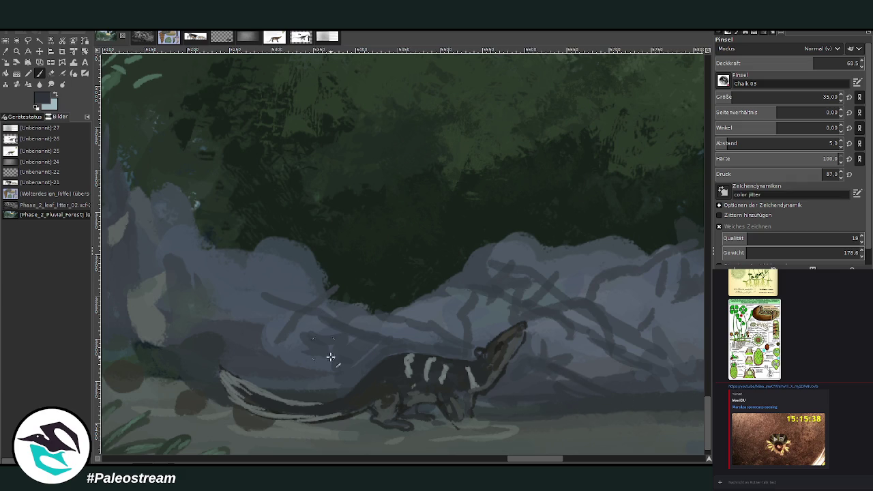
mouse_move(440, 287)
left_mouse_down()
mouse_move(555, 321)
mouse_move(667, 377)
left_mouse_up()
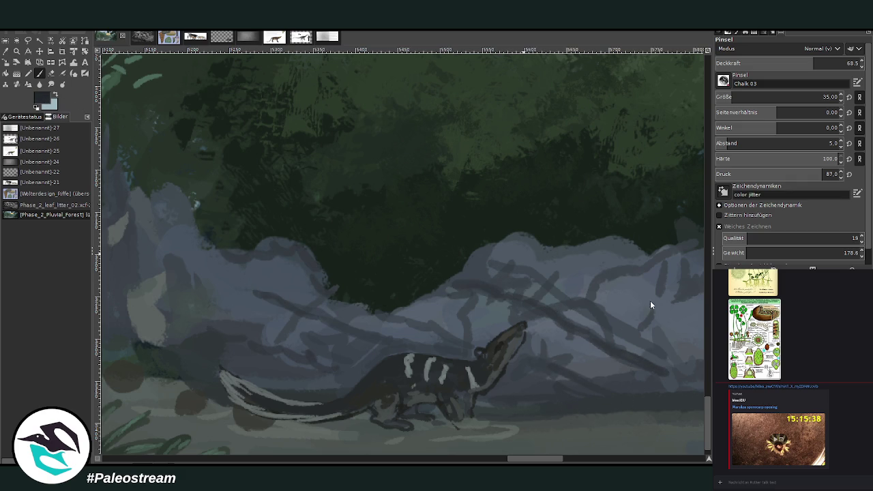
left_click_drag(548, 368, 656, 407)
left_click(778, 62)
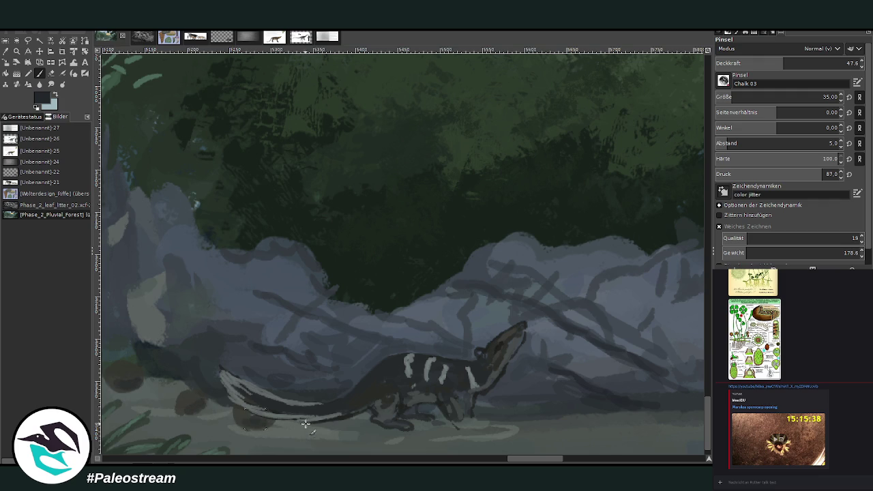
left_click_drag(466, 424, 211, 418)
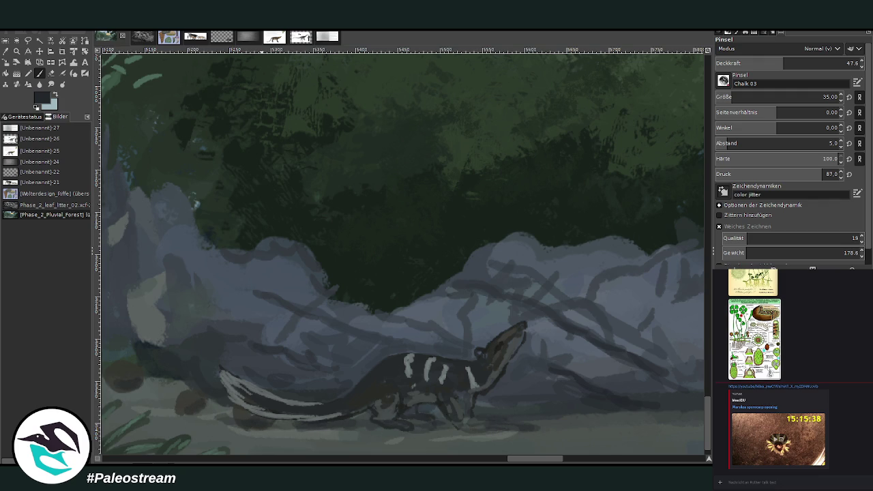
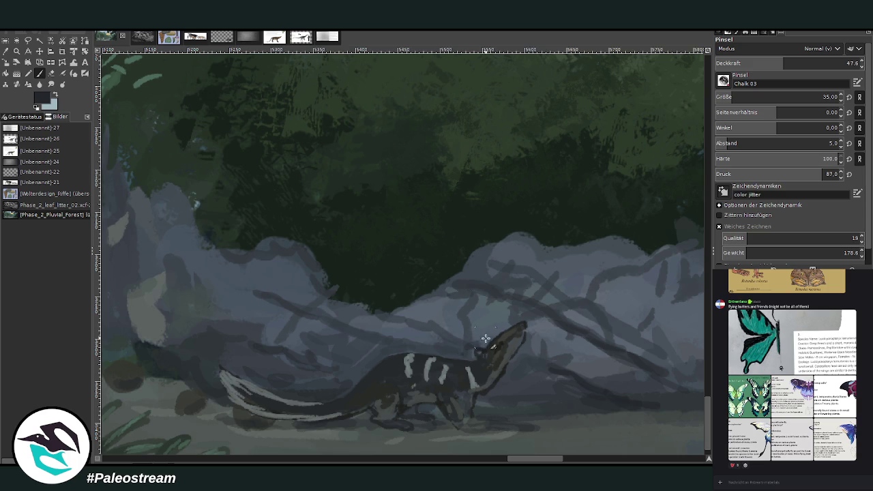
Darken the rock's upper edge and paint a dark stroke under the tail at 64.4 opacity, size 27.
mouse_move(464, 271)
left_mouse_down()
mouse_move(566, 250)
mouse_move(631, 259)
mouse_move(582, 264)
left_mouse_up()
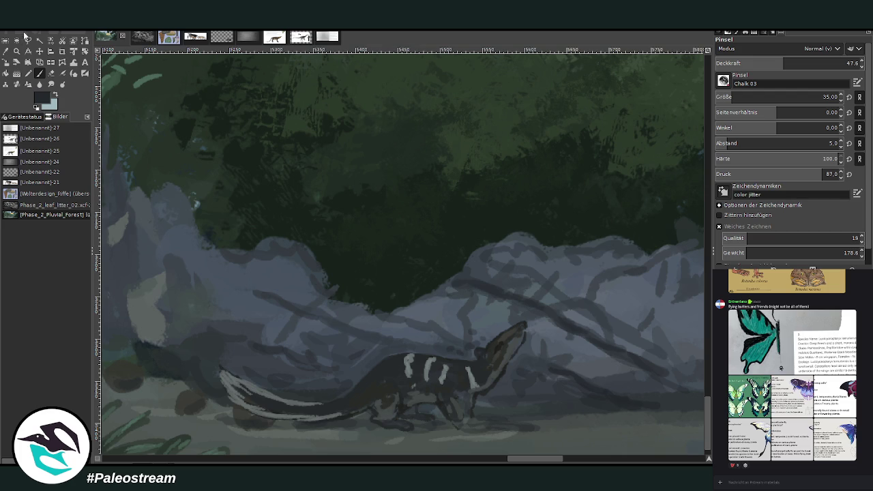
key("o")
left_click(516, 351)
key("p")
left_click(807, 61)
left_click_drag(784, 100, 707, 100)
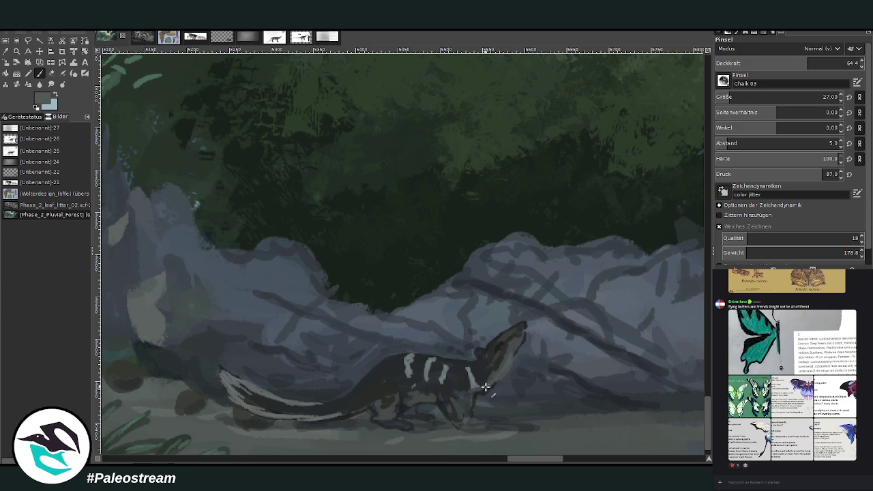
left_click(537, 247, "ctrl")
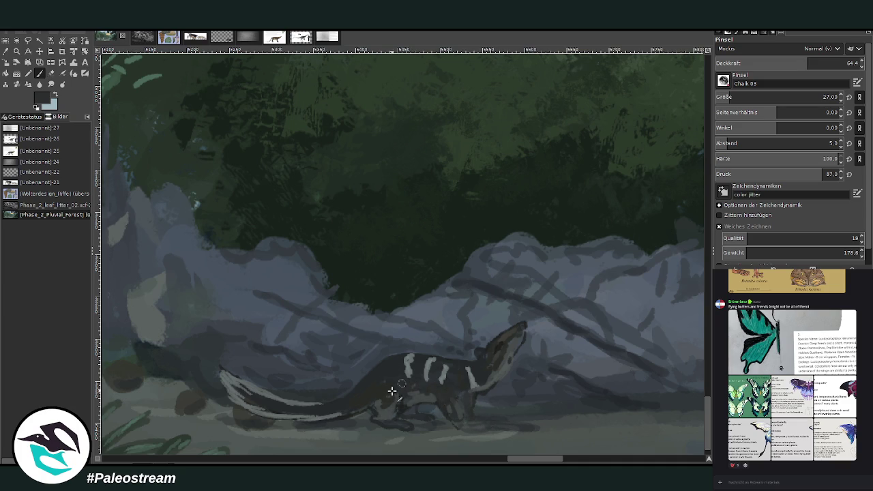
left_click_drag(327, 412, 266, 407)
Repaint the animal's back stripes with a colour sampled from the animal at 37.2 opacity.
left_click(6, 51)
left_click(511, 333)
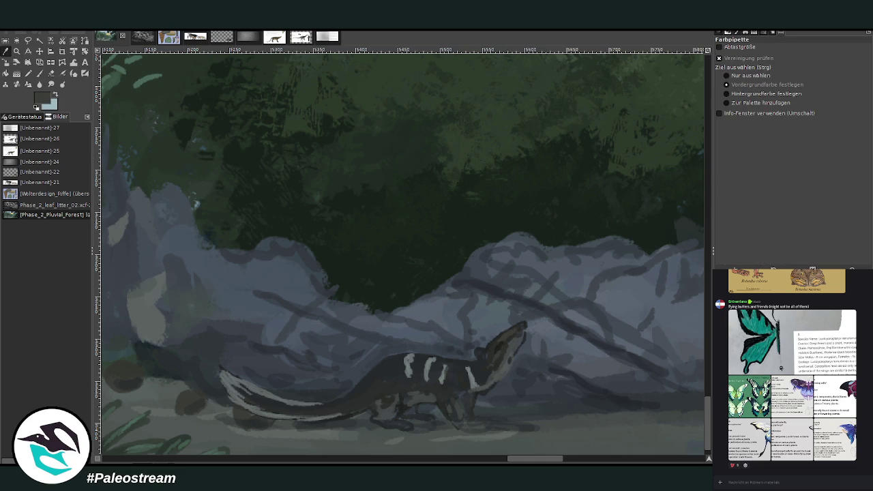
key("p")
left_click(809, 63)
left_click(768, 63)
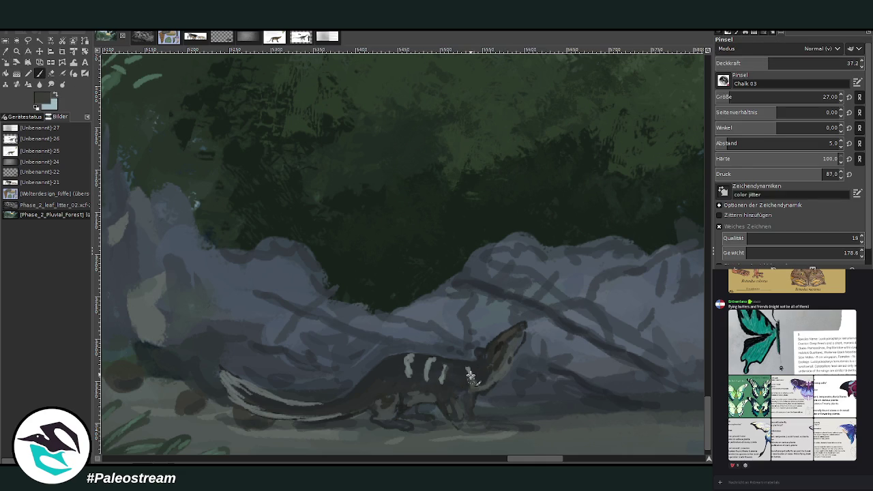
mouse_move(434, 379)
left_mouse_down()
mouse_move(439, 389)
mouse_move(424, 366)
mouse_move(404, 362)
mouse_move(407, 375)
left_mouse_up()
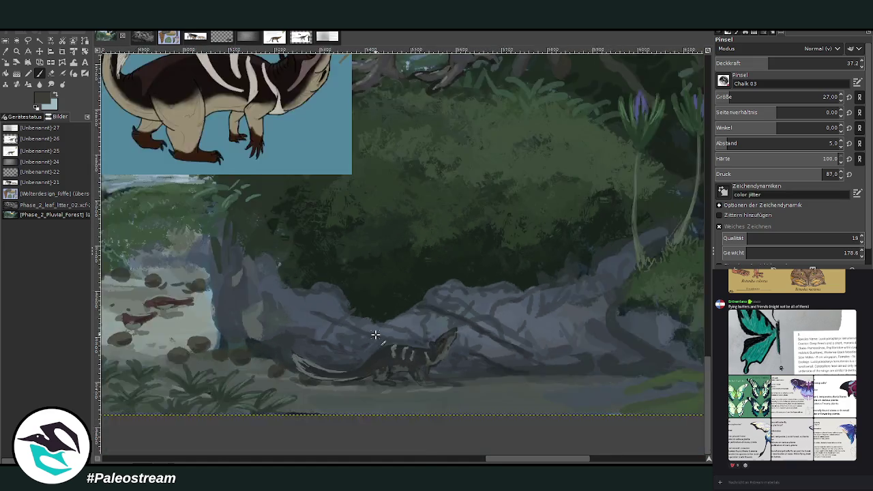
Zoom in on the rocks and paint two faint light-blue chalk strokes across them with a size-11 brush.
scroll(375, 336, "down", 3)
scroll(374, 335, "down", 2)
key("z")
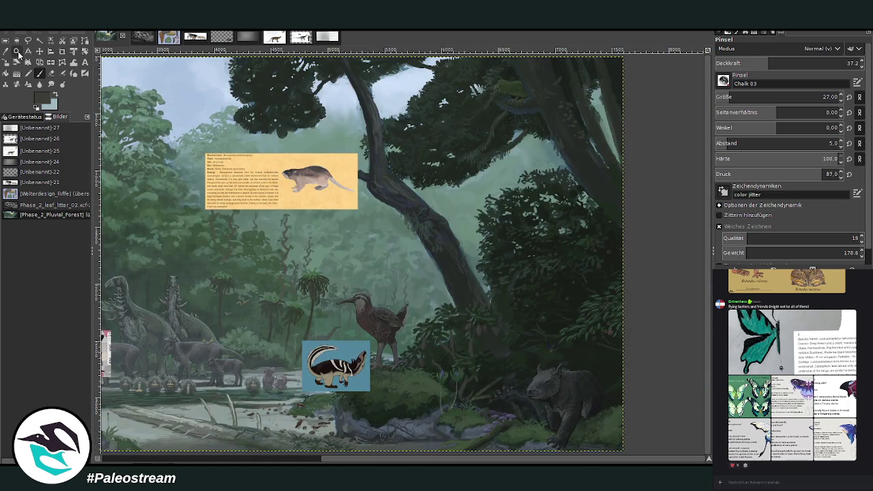
left_click_drag(347, 337, 462, 442)
left_click_drag(276, 239, 407, 433)
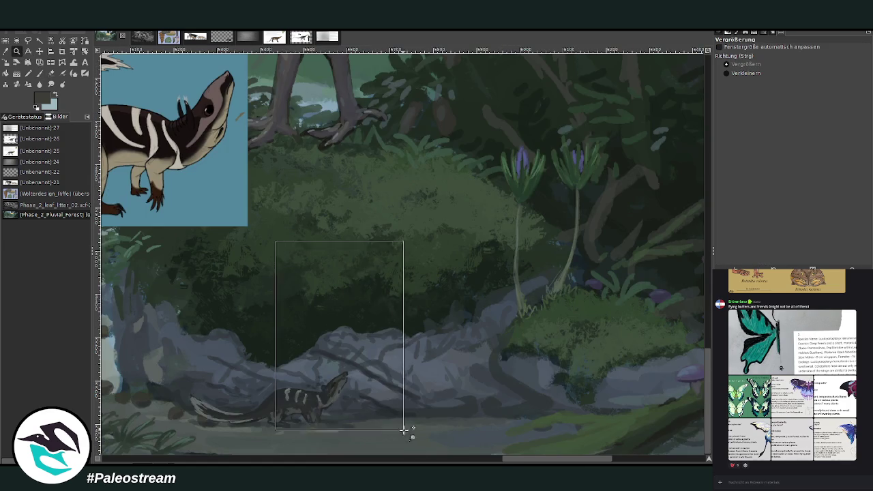
left_click(39, 72)
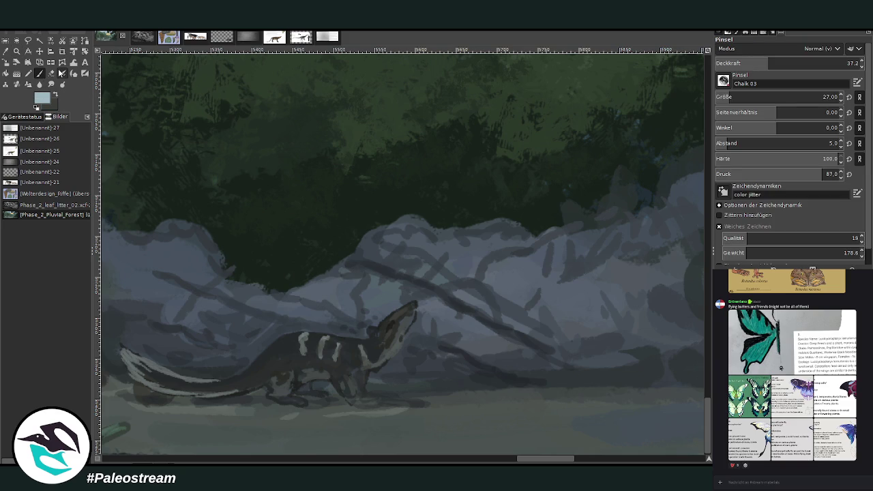
mouse_move(416, 329)
left_mouse_down()
mouse_move(568, 261)
mouse_move(634, 250)
left_mouse_up()
mouse_move(436, 318)
left_mouse_down()
mouse_move(602, 235)
mouse_move(651, 231)
left_mouse_up()
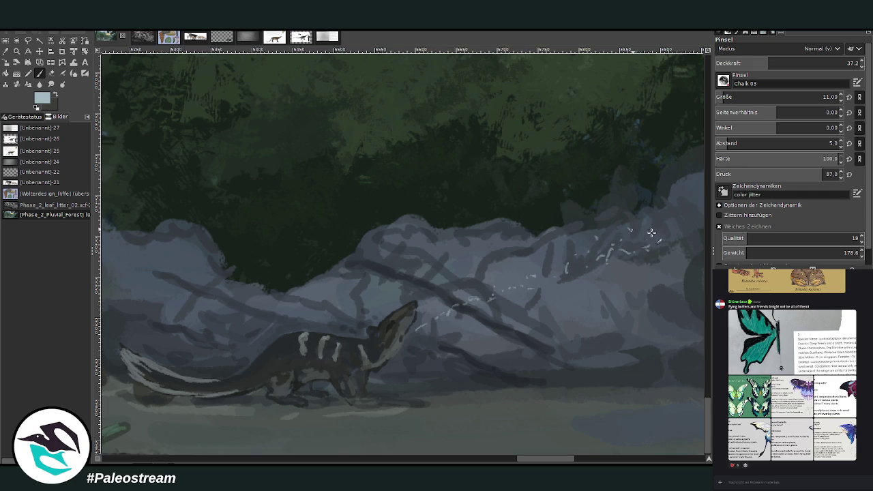
scroll(663, 256, "left", 5)
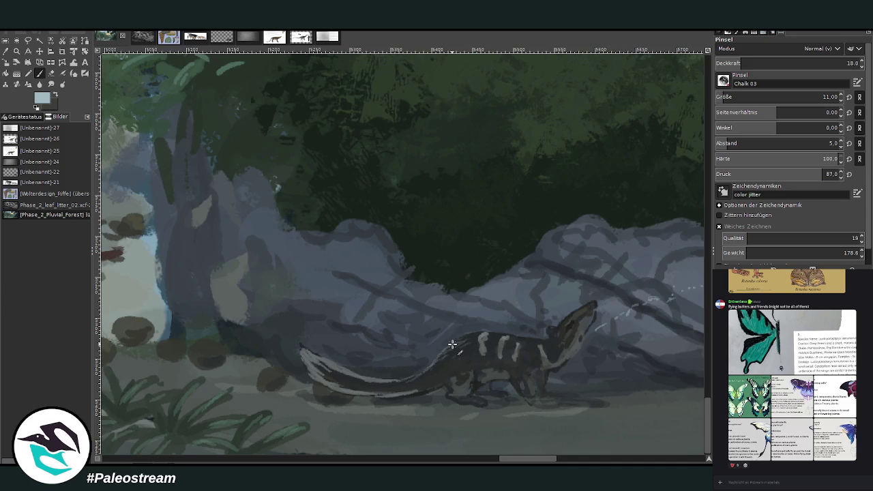
scroll(452, 346, "down", 3, "ctrl")
scroll(452, 346, "down", 2, "ctrl")
scroll(452, 345, "down", 2, "ctrl")
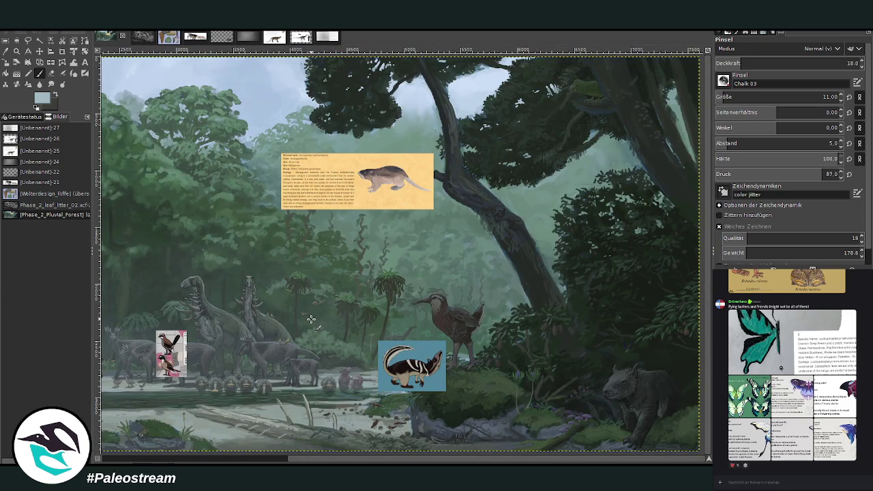
Delete the small bird reference and the striped creature card from the painting.
key("ctrl+z")
key("ctrl+y")
key("Delete")
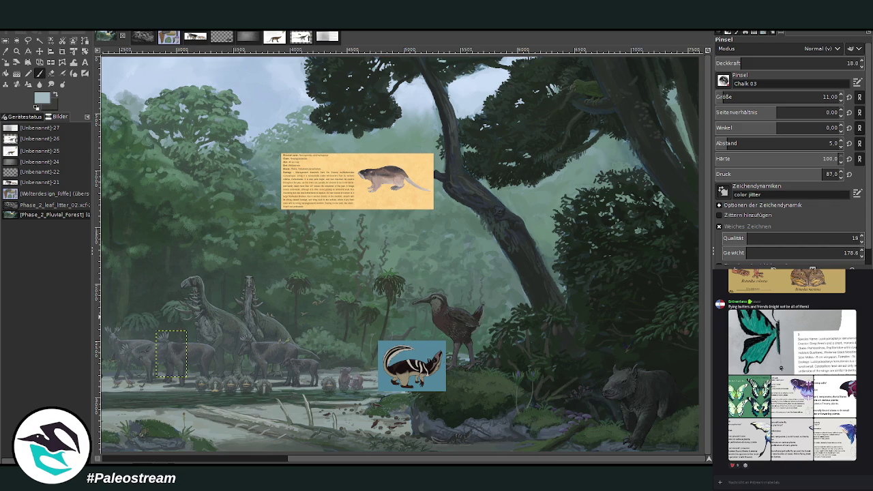
key("Delete")
key("ctrl+z")
key("Delete")
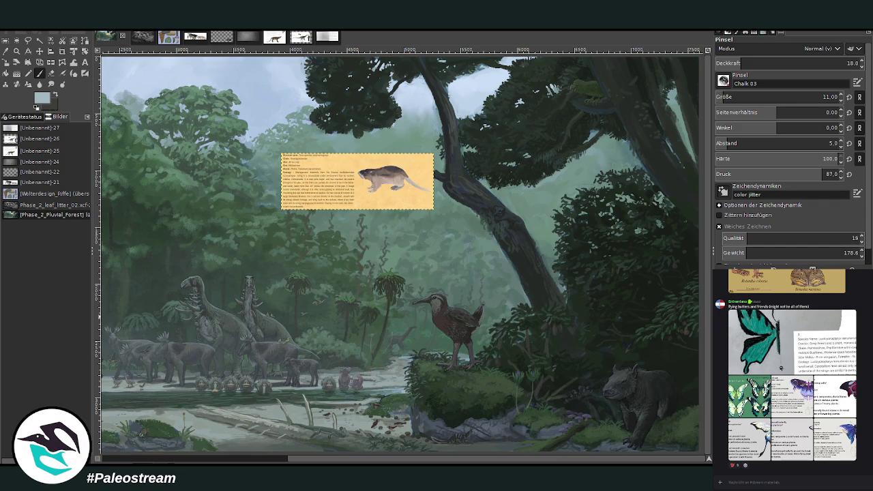
Fit the painting to the view, zoom into the forest, and enlarge the Shore moth image in chat.
key("minus")
key("minus")
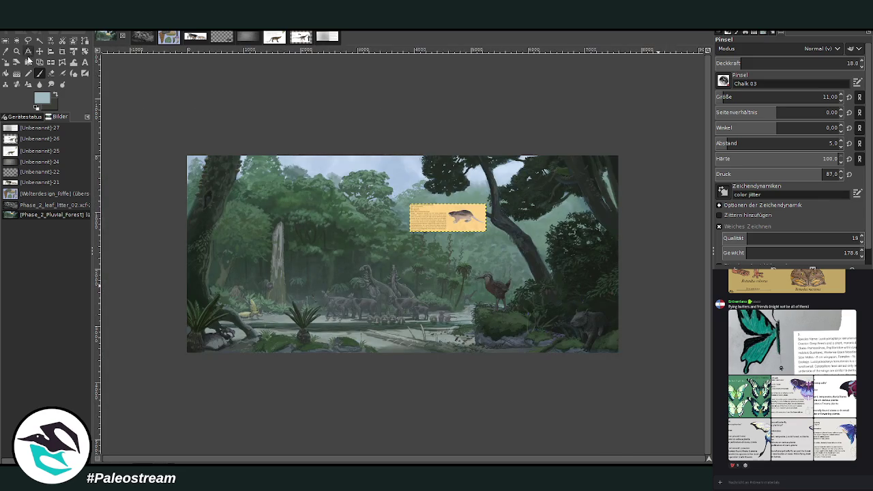
left_click(17, 51)
left_click_drag(230, 147, 633, 369)
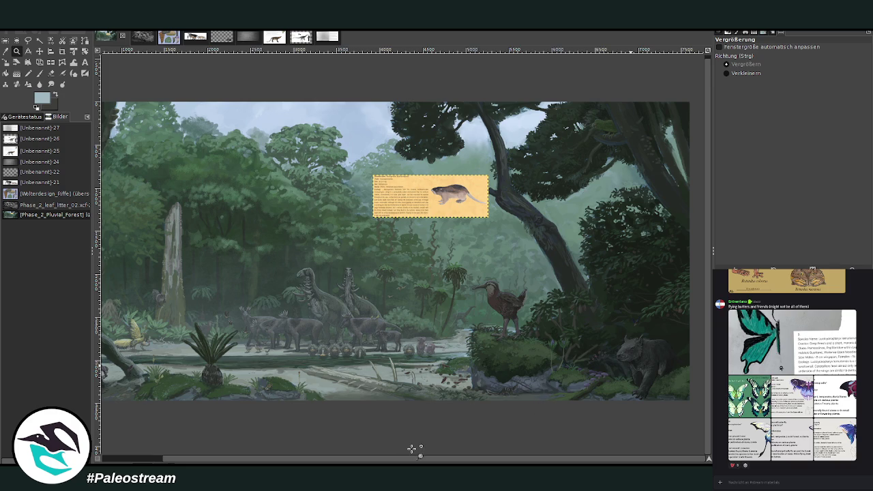
scroll(392, 459, "left", 1)
left_click(750, 482)
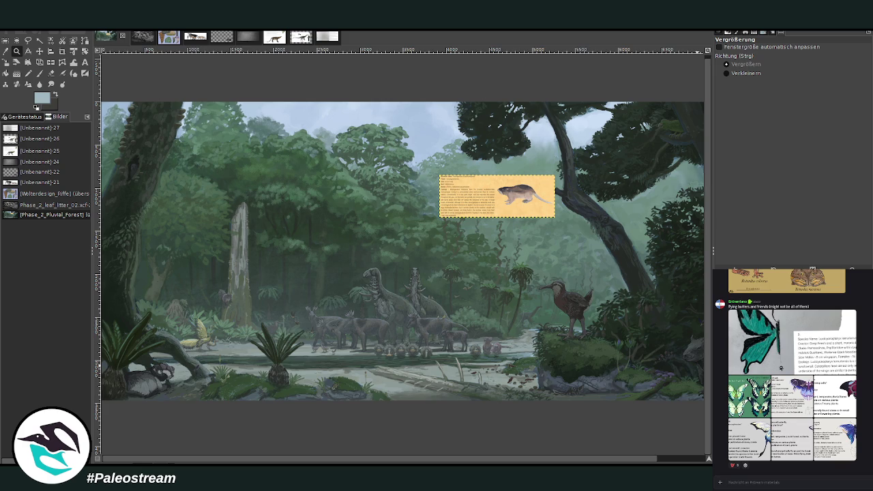
scroll(465, 459, "right", 1)
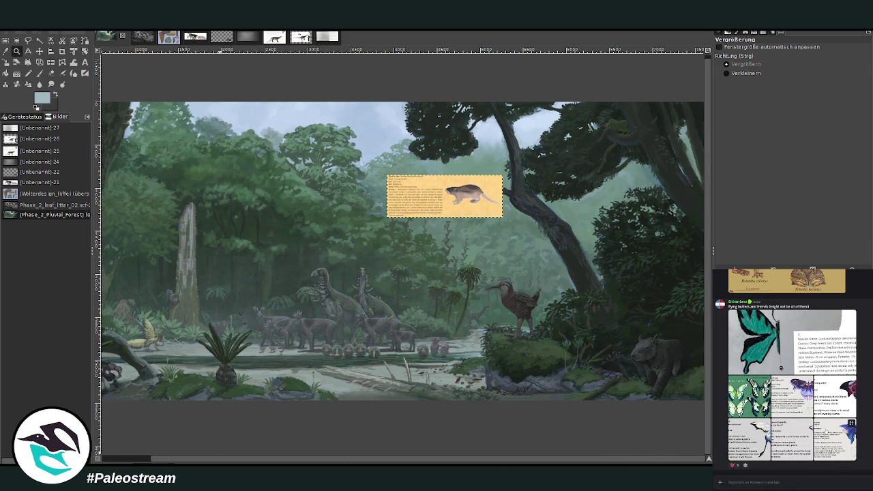
left_click(766, 424)
Browse the moth references in chat and paste the Shore moth card into the forest painting.
right_click(861, 381)
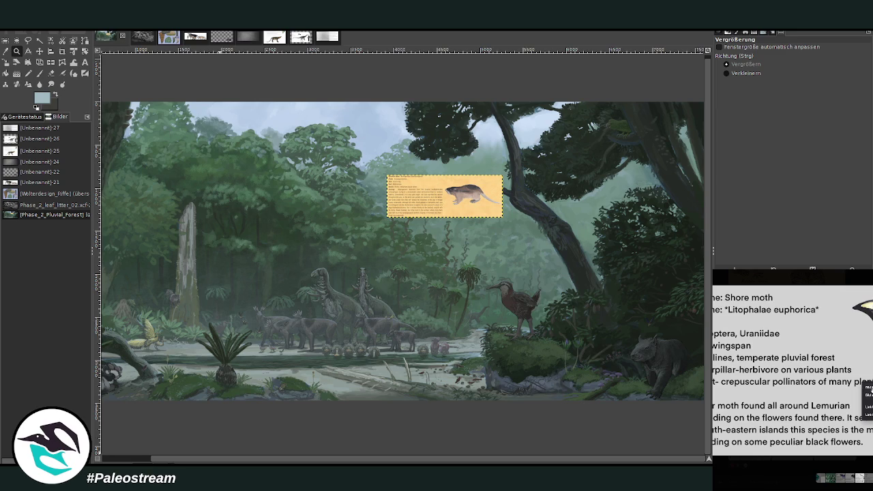
left_click(868, 397)
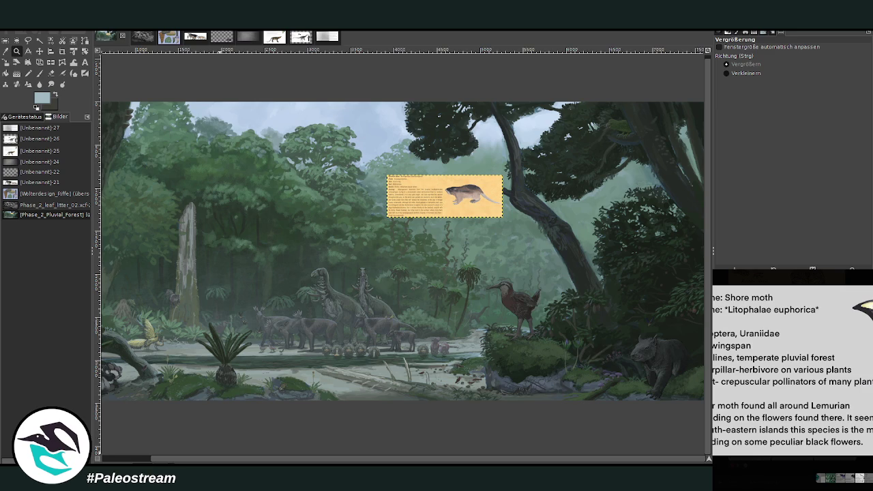
key("Escape")
left_click(850, 380)
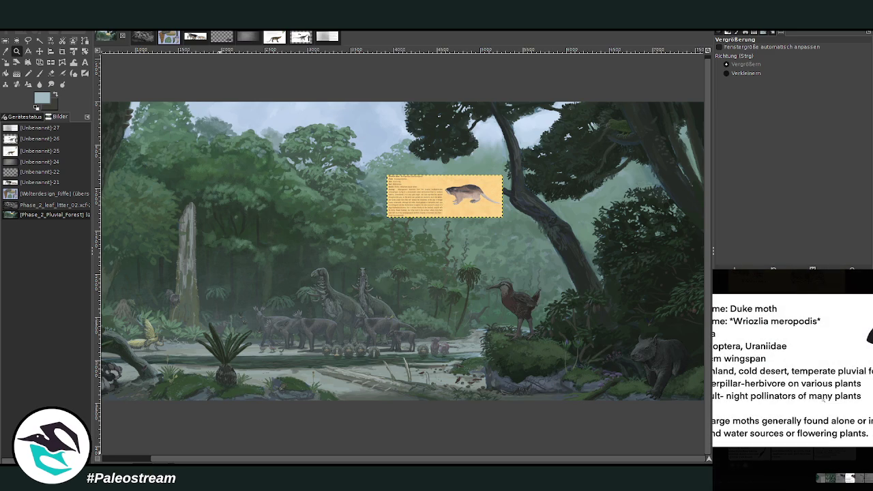
key("Escape")
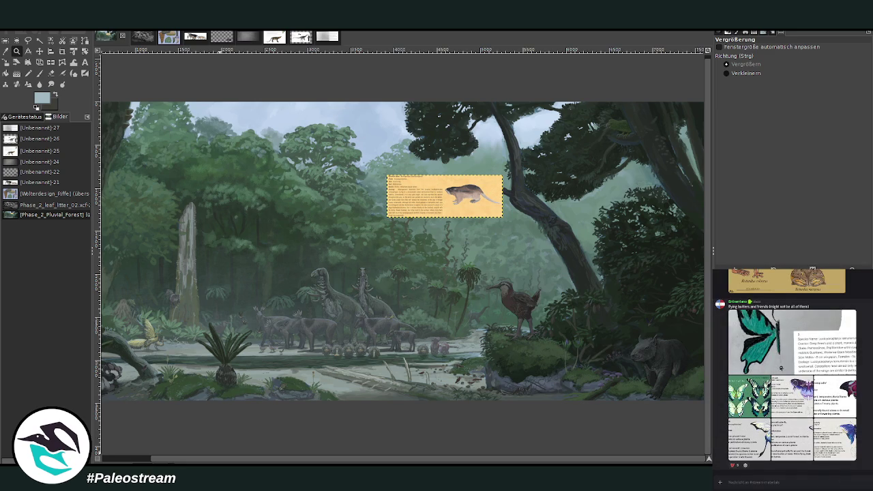
left_click(772, 407)
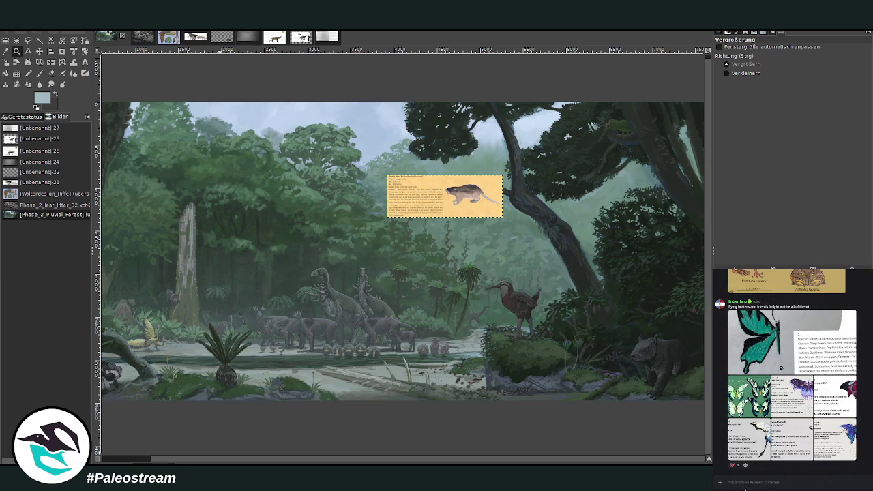
double_click(755, 447)
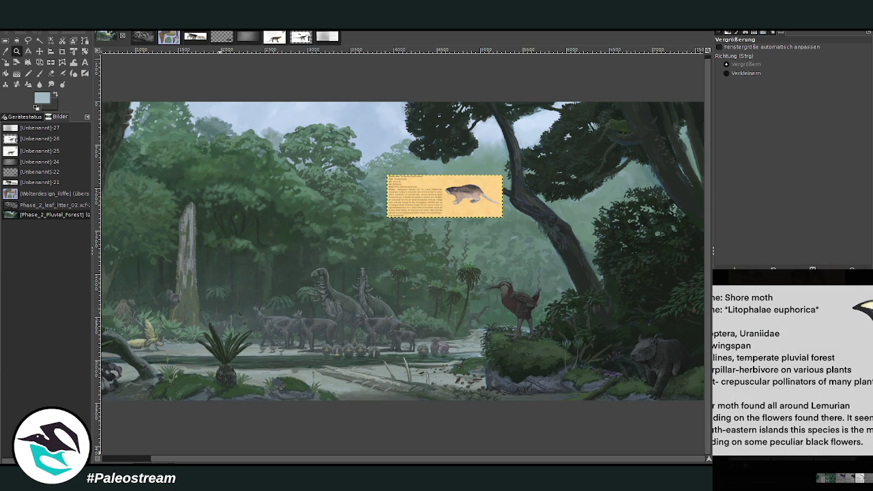
key("Escape")
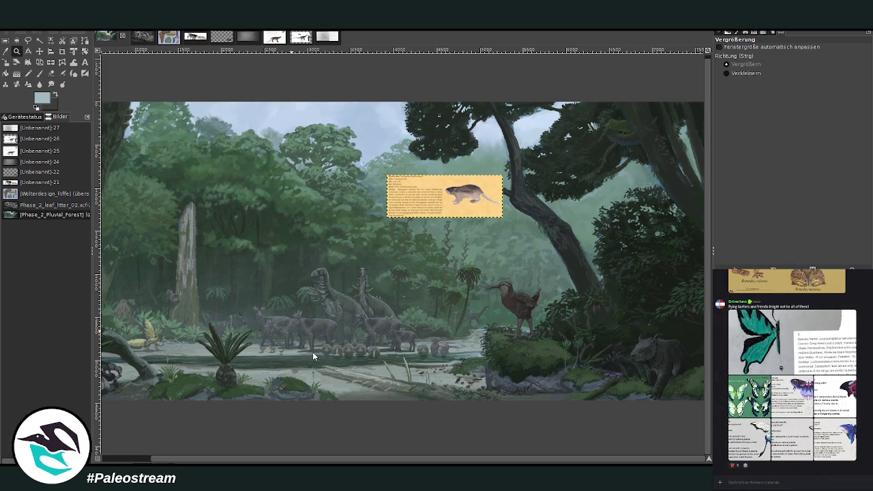
key("ctrl+v")
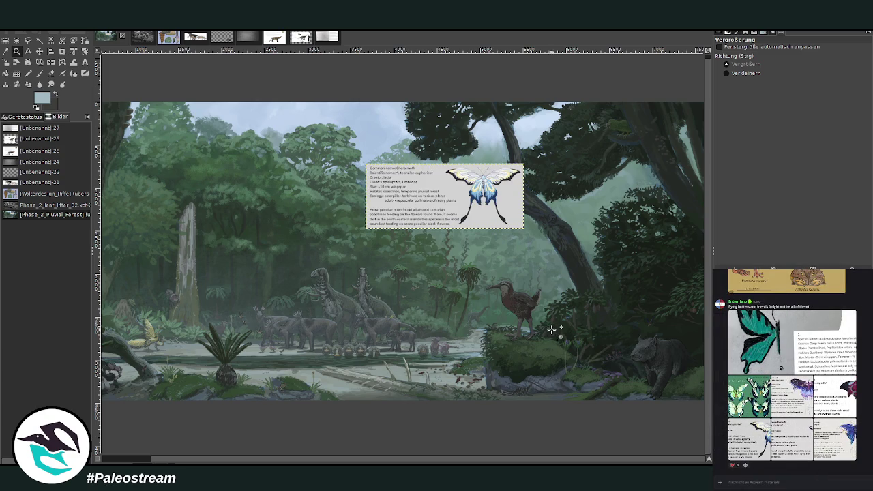
Move the Shore moth card down-right off the mole card and zoom in on it.
left_click(40, 51)
mouse_move(444, 222)
left_mouse_down()
mouse_move(522, 321)
mouse_move(539, 328)
left_mouse_up()
left_click(15, 52)
left_click_drag(470, 263, 622, 367)
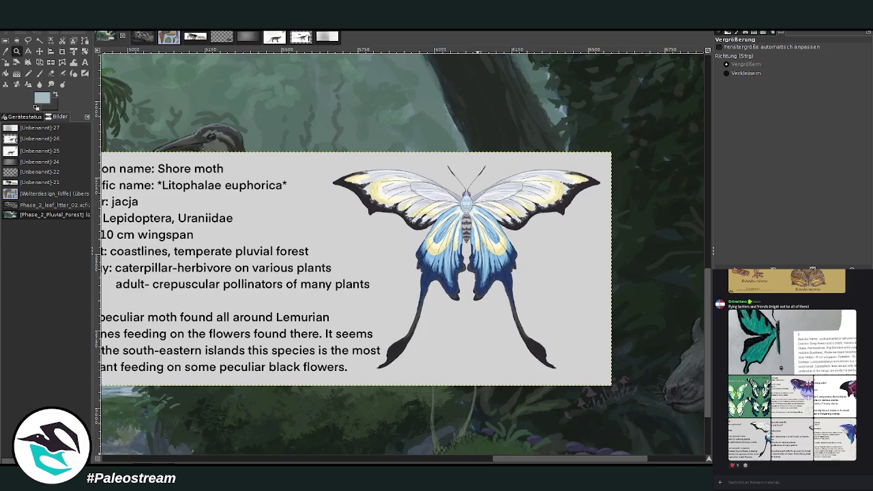
left_click_drag(550, 462, 542, 463)
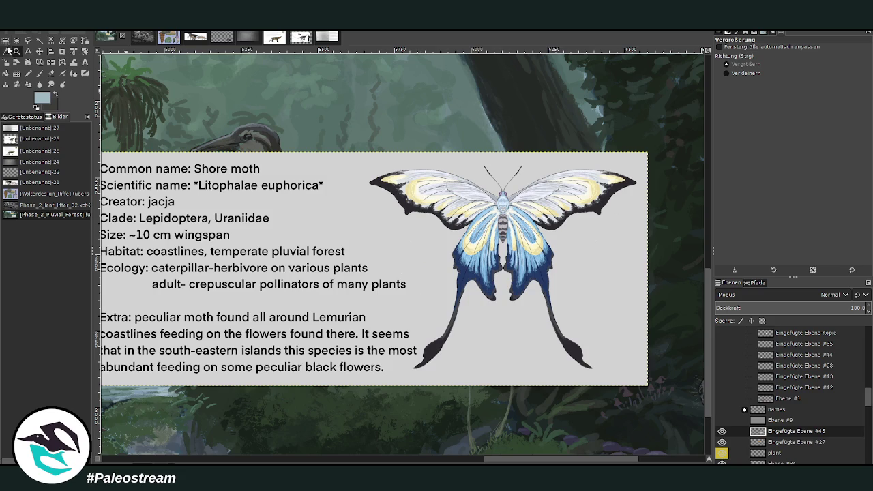
Draw a 943x720 crop frame around just the butterfly half of the card.
left_click(62, 51)
left_click_drag(352, 143, 643, 401)
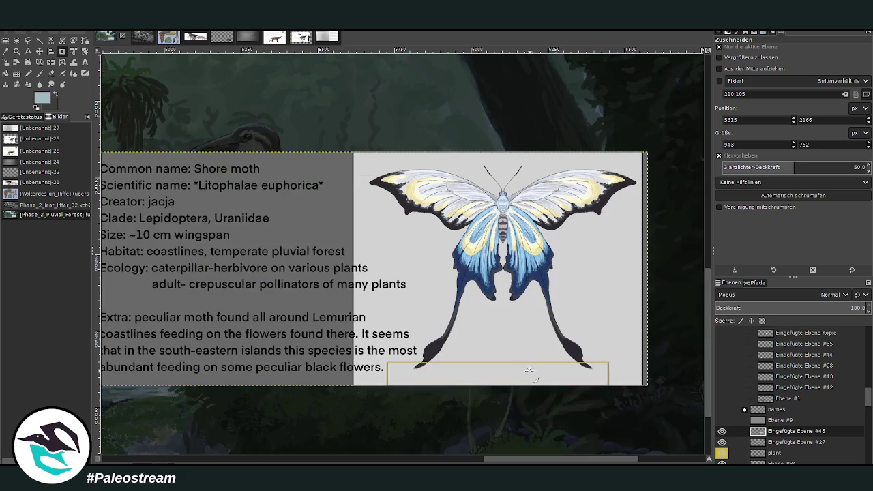
left_click_drag(522, 384, 522, 372)
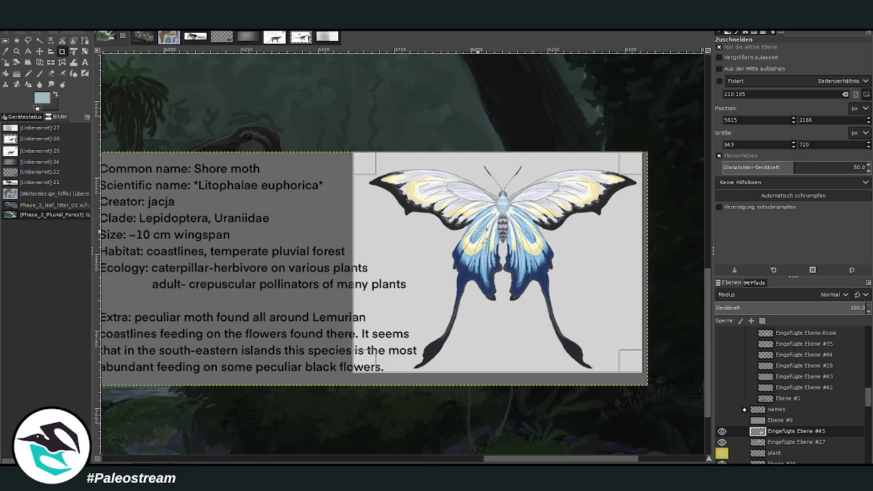
Apply the crop to keep only the butterfly, then scale the card down.
left_click(477, 235)
left_click(5, 62)
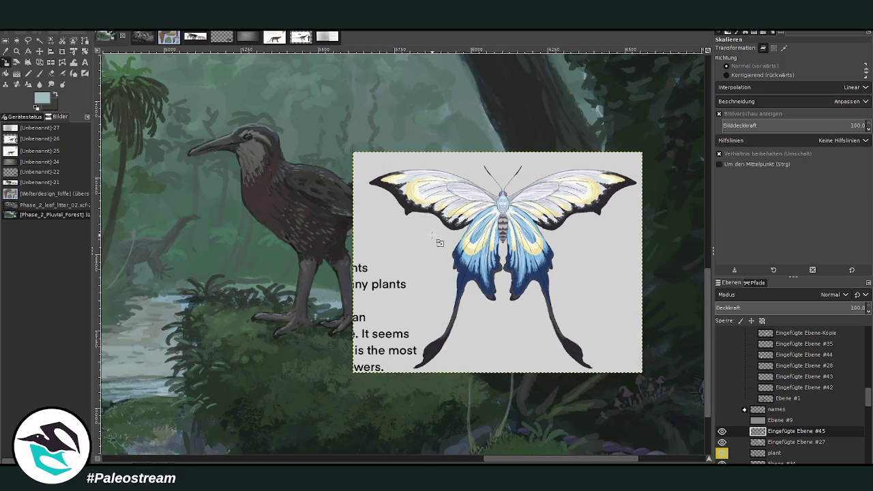
left_click(443, 204)
left_click_drag(353, 152, 413, 197)
left_click_drag(641, 368, 589, 332)
mouse_move(530, 293)
left_mouse_down()
mouse_move(512, 280)
mouse_move(519, 339)
left_mouse_up()
left_click(671, 118)
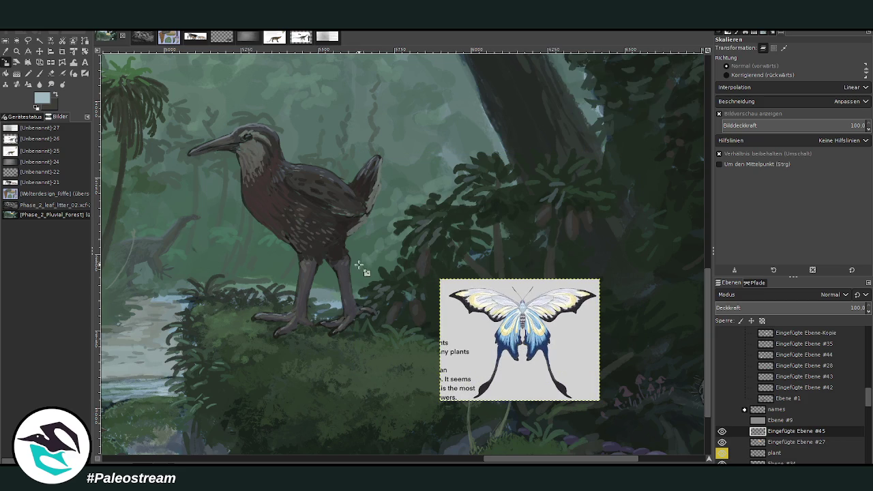
Zoom out to survey the forest scene, then zoom back in on the butterfly card.
left_click_drag(503, 461, 570, 461)
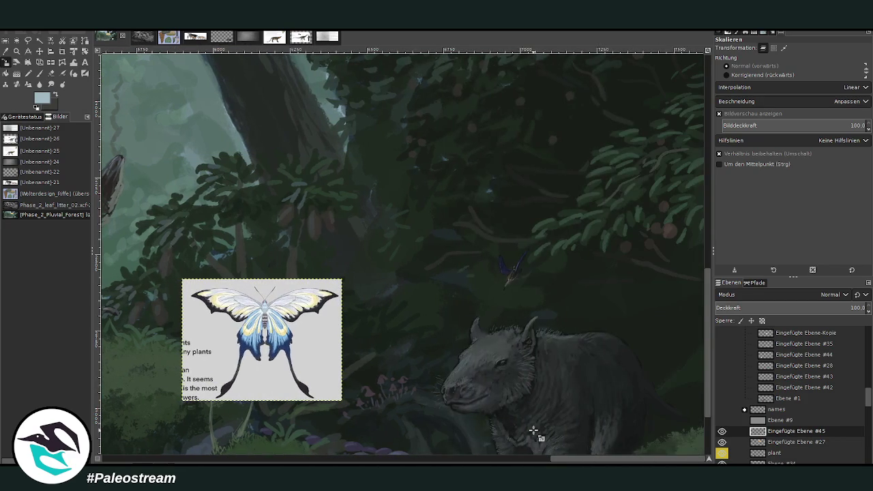
scroll(420, 355, "down", 3)
scroll(420, 355, "up", 3)
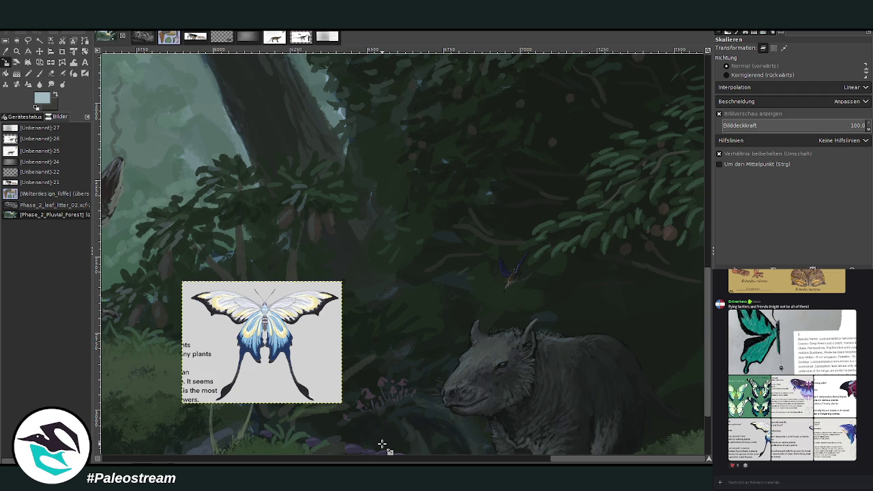
left_click(16, 51)
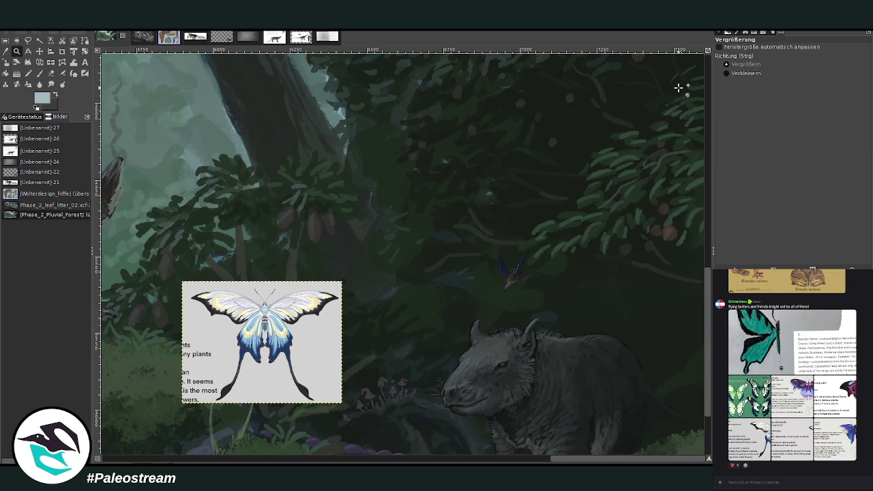
left_click(726, 73)
left_click(423, 189)
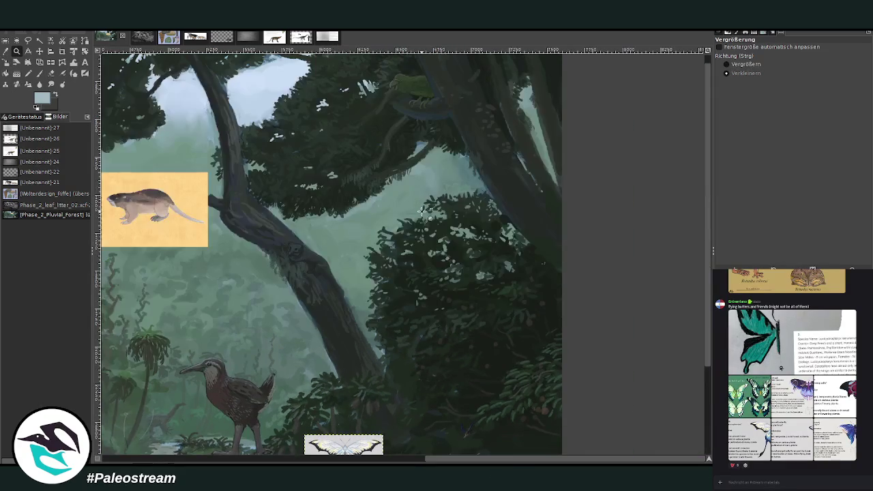
scroll(424, 211, "down", 3)
mouse_move(480, 459)
left_mouse_down()
mouse_move(270, 459)
mouse_move(352, 458)
left_mouse_up()
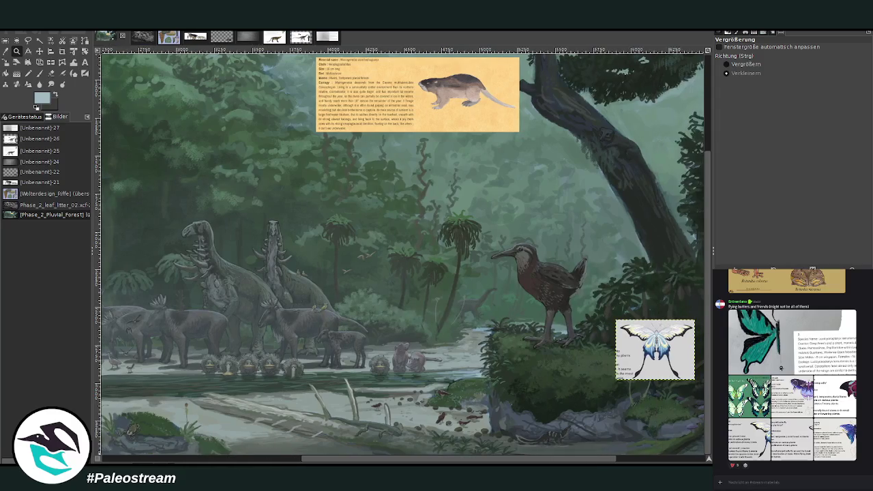
left_click_drag(352, 459, 436, 459)
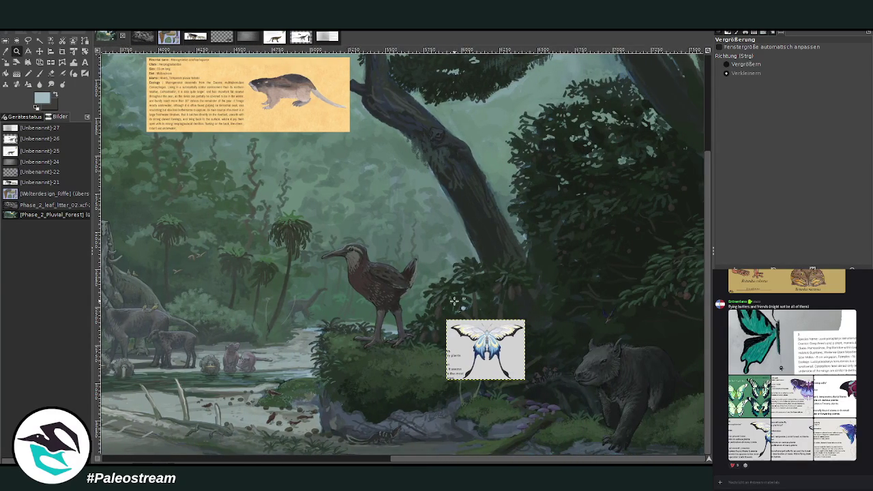
left_click_drag(396, 274, 556, 379)
left_click(743, 64)
left_click_drag(465, 313, 510, 370)
Move the butterfly card up into the foliage above the purple flowers.
left_click(39, 51)
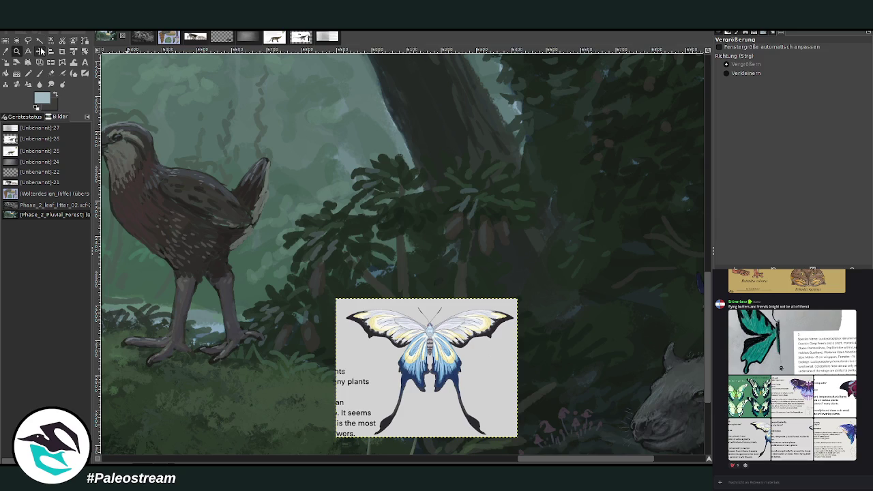
left_click_drag(450, 366, 517, 233)
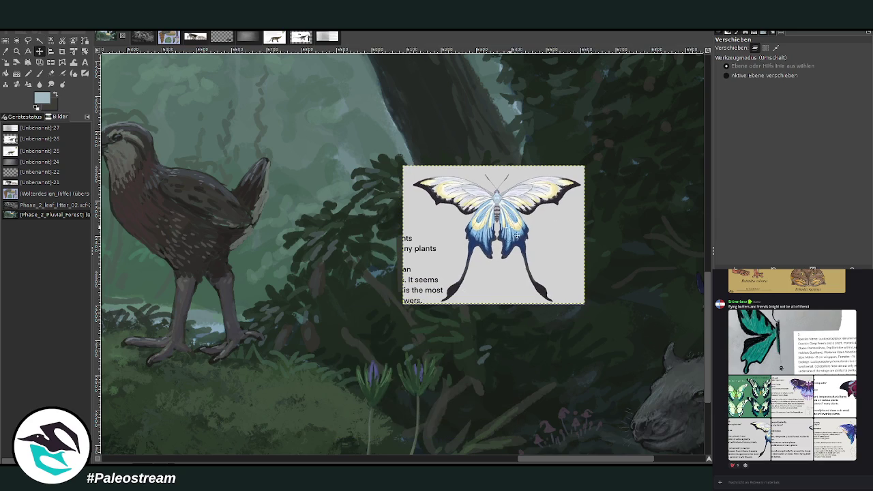
left_click(17, 50)
left_click_drag(204, 151, 603, 432)
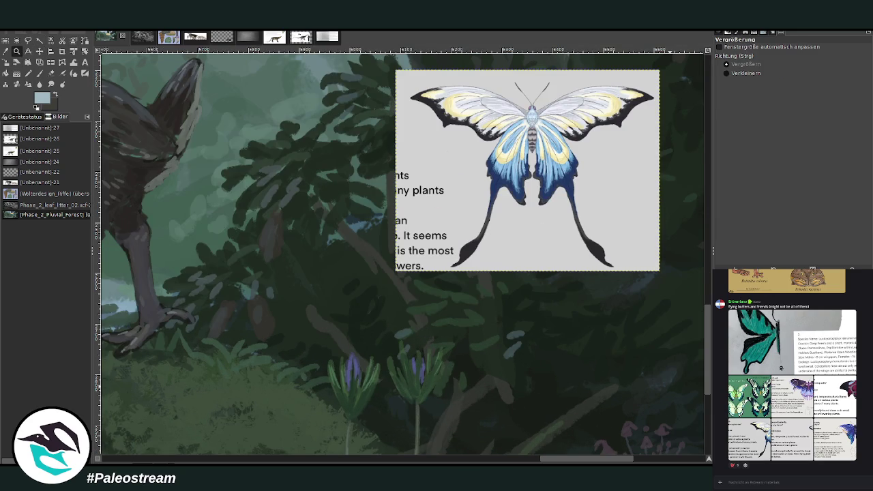
Scale the butterfly card down much further to 248 × 189 pixels and zoom in on it.
left_click(6, 62)
left_click(480, 258)
left_click_drag(566, 151, 444, 280)
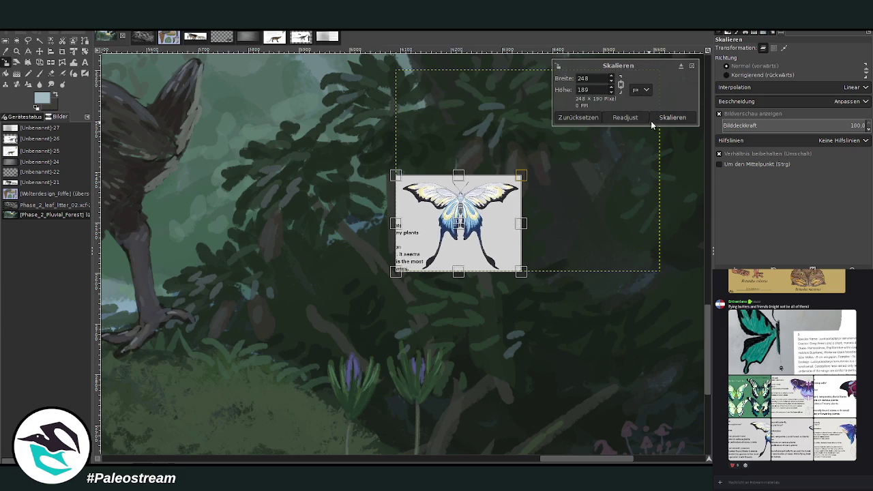
left_click(665, 117)
left_click(16, 52)
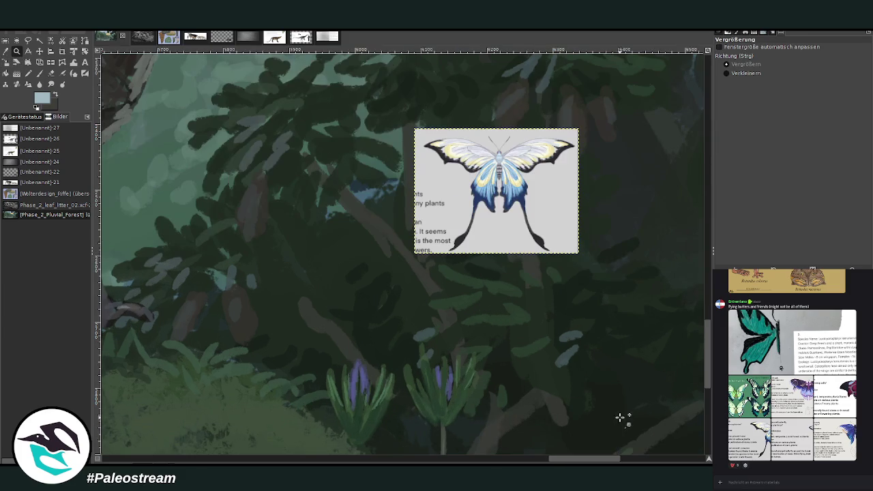
left_click(337, 323)
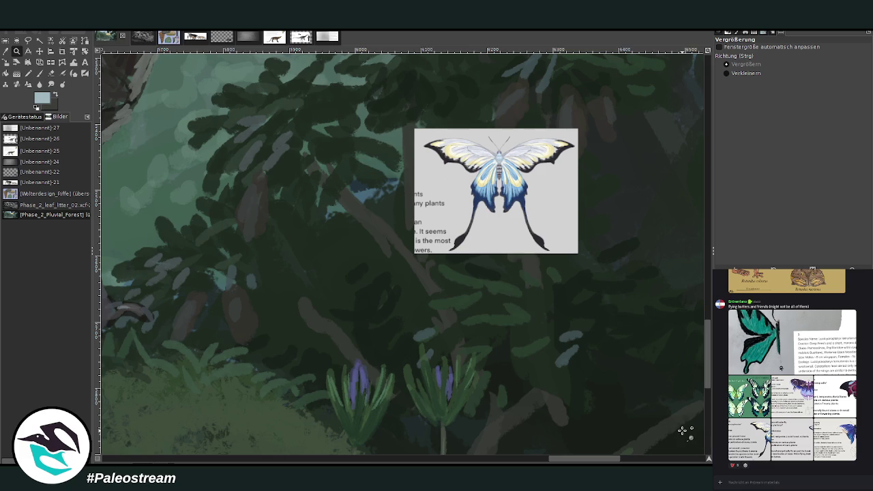
key("p")
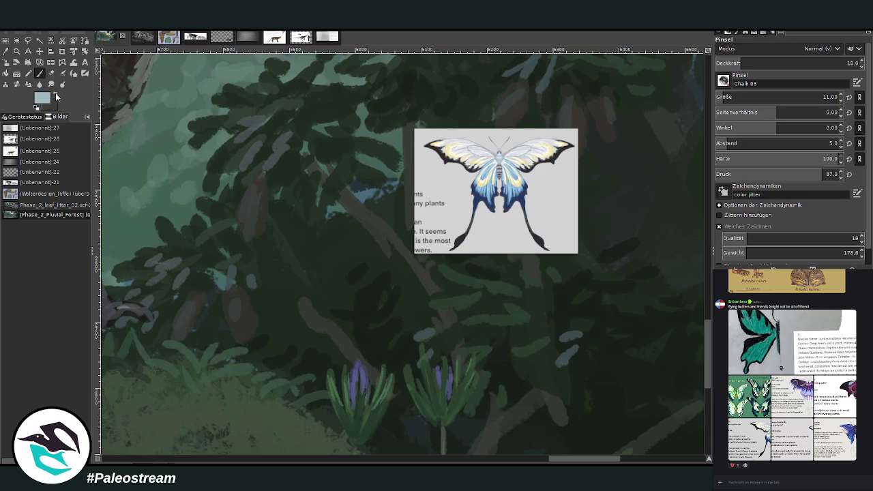
Sample light bluish grey from the moth card and paint the small butterfly's pale wings.
left_click(544, 192, "ctrl")
left_click(543, 171, "ctrl")
left_click_drag(763, 97, 778, 97)
left_click(832, 63)
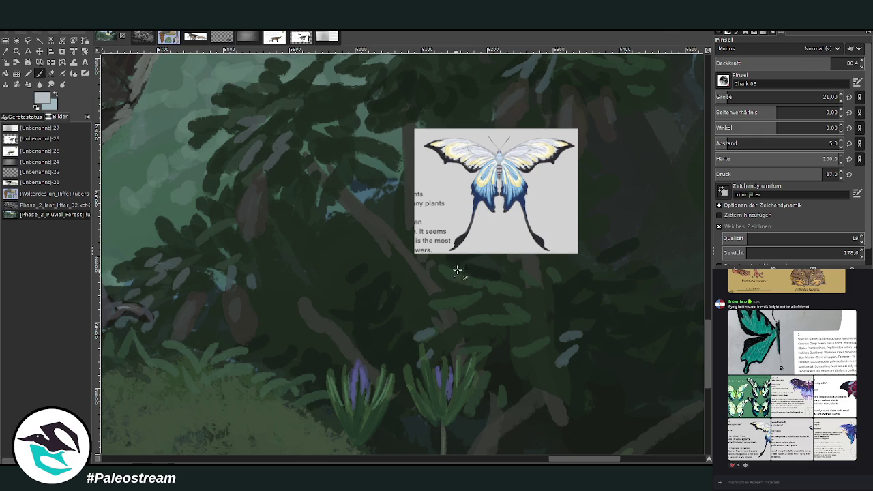
left_click_drag(464, 323, 479, 308)
left_click(542, 198)
mouse_move(468, 313)
left_mouse_down()
mouse_move(463, 326)
mouse_move(478, 308)
mouse_move(453, 330)
mouse_move(476, 336)
left_mouse_up()
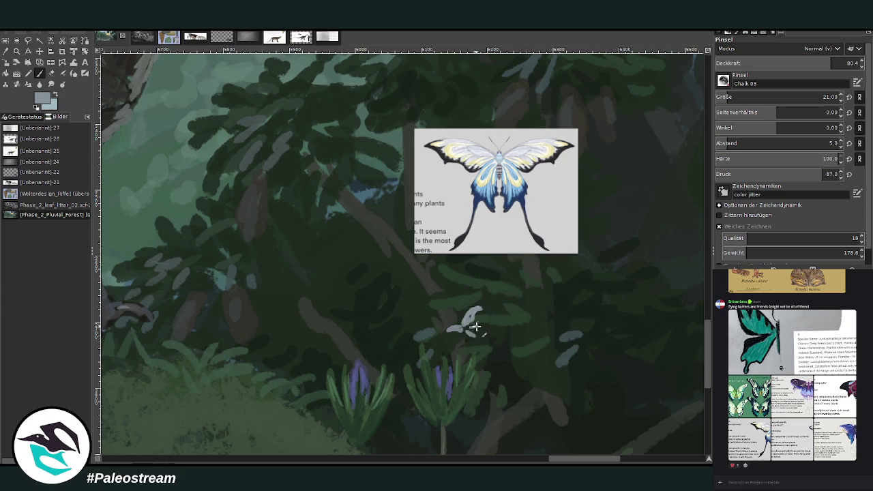
Add dark blue to the lower wing and near-black markings using a smaller brush.
left_click(553, 208, "ctrl")
left_click_drag(470, 337, 477, 333)
scroll(729, 97, "down", 1)
mouse_move(470, 312)
left_mouse_down()
mouse_move(473, 328)
mouse_move(469, 321)
left_mouse_up()
left_click(568, 237, "ctrl")
key("bracketleft")
key("bracketleft")
key("bracketleft")
key("bracketleft")
key("bracketleft")
key("bracketleft")
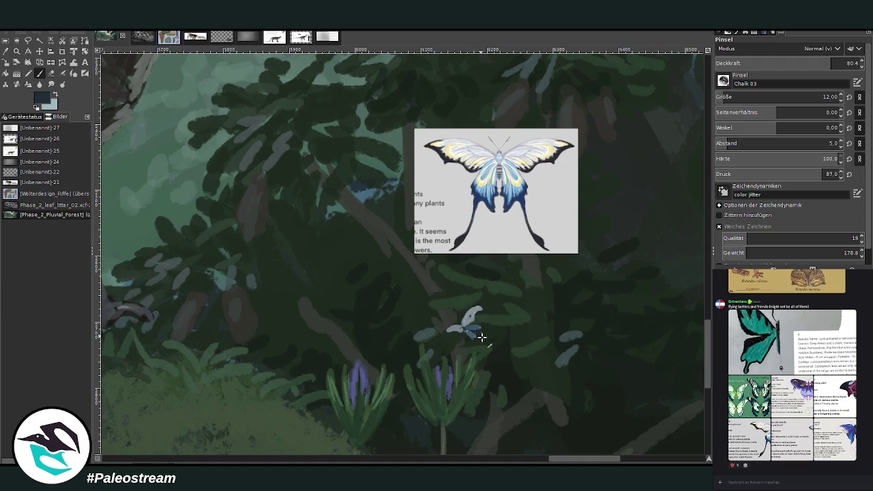
left_click(623, 224, "ctrl")
left_click(612, 224, "ctrl")
mouse_move(477, 323)
left_mouse_down()
mouse_move(491, 337)
mouse_move(466, 328)
mouse_move(488, 334)
left_mouse_up()
Lighten the upper wing with beige from the reference and set the brush size to 5.
left_click(609, 238, "ctrl")
left_click(609, 183, "ctrl")
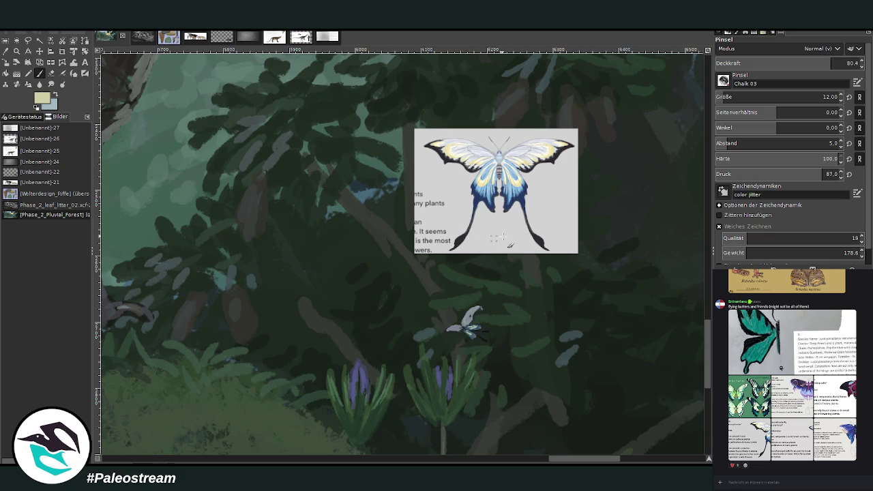
left_click_drag(467, 317, 474, 311)
left_click(831, 97)
type("5")
key("Return")
Erase part of the wing to reshape it into an arc.
key("shift+e")
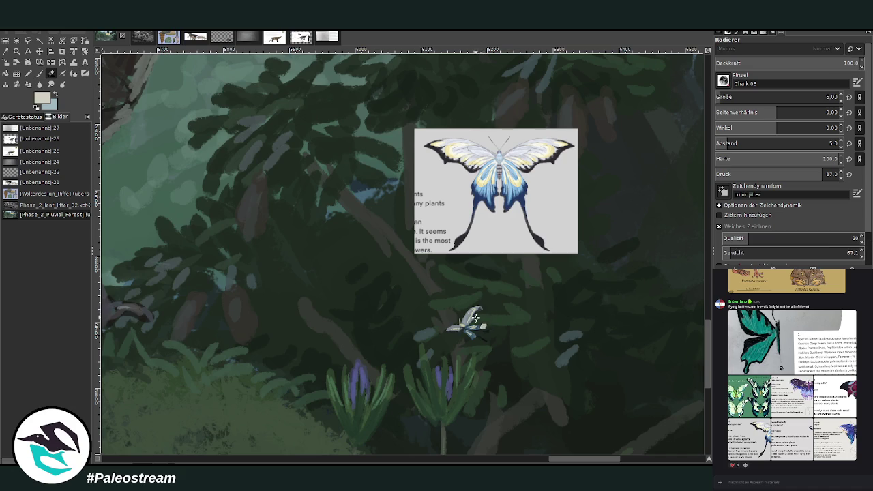
left_click(601, 218, "ctrl")
left_click_drag(473, 307, 450, 332)
left_click(17, 51)
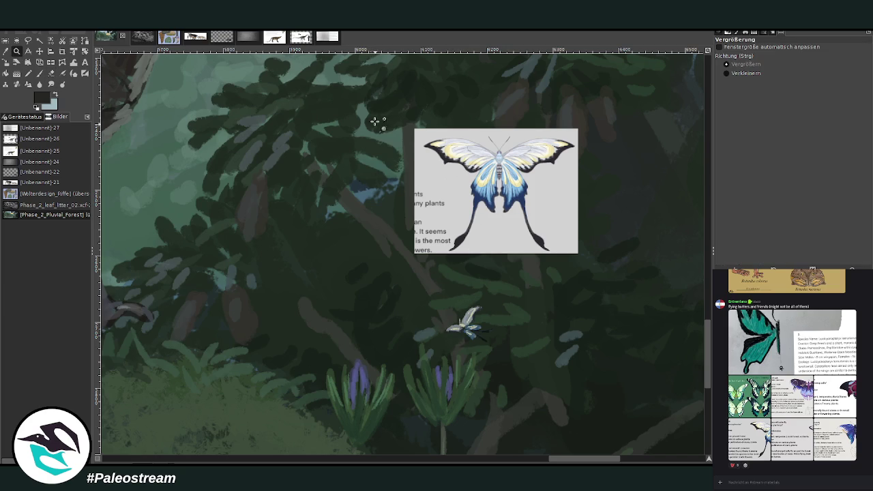
Fill the small butterfly's wings more solidly at 90.5 opacity and delete the moth reference card.
left_click_drag(375, 123, 566, 362)
key("p")
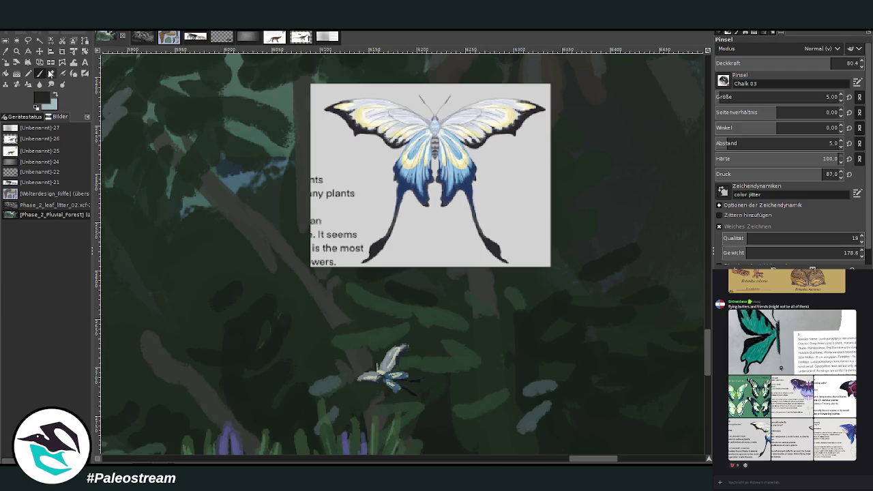
left_click(812, 63)
left_click_drag(399, 351, 390, 387)
left_click(847, 63)
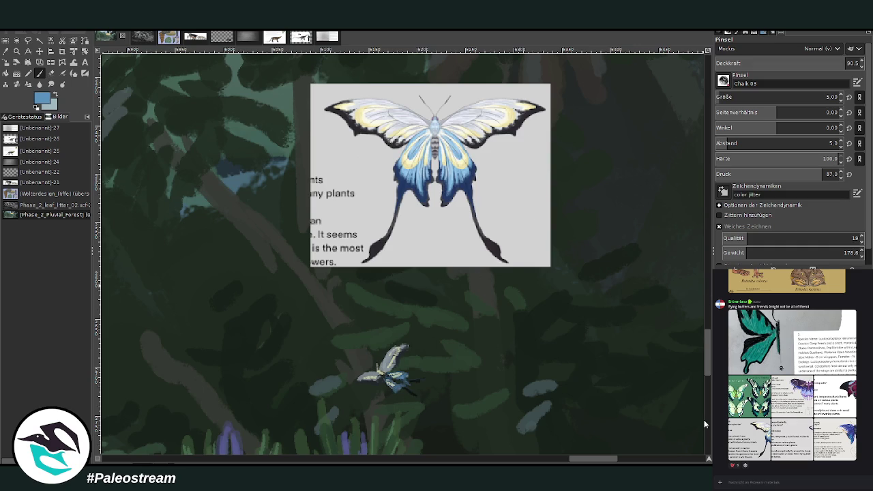
key("Delete")
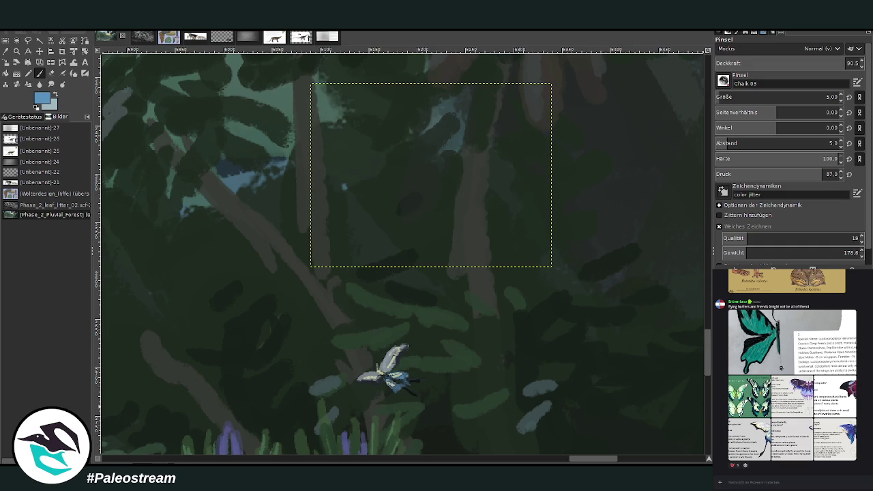
Clear the selection, drag the Macrogeneios info card down-left over the river, and zoom in on it.
key("ctrl+shift+a")
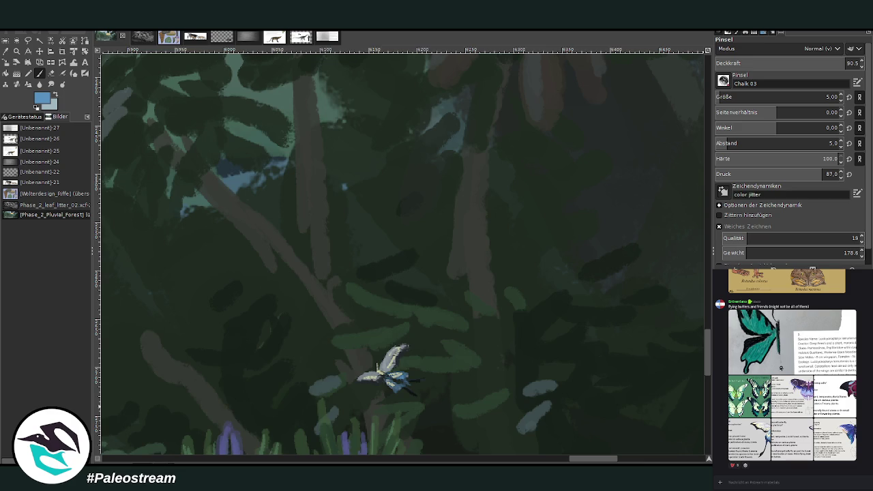
scroll(403, 255, "down", 3)
scroll(397, 290, "down", 3)
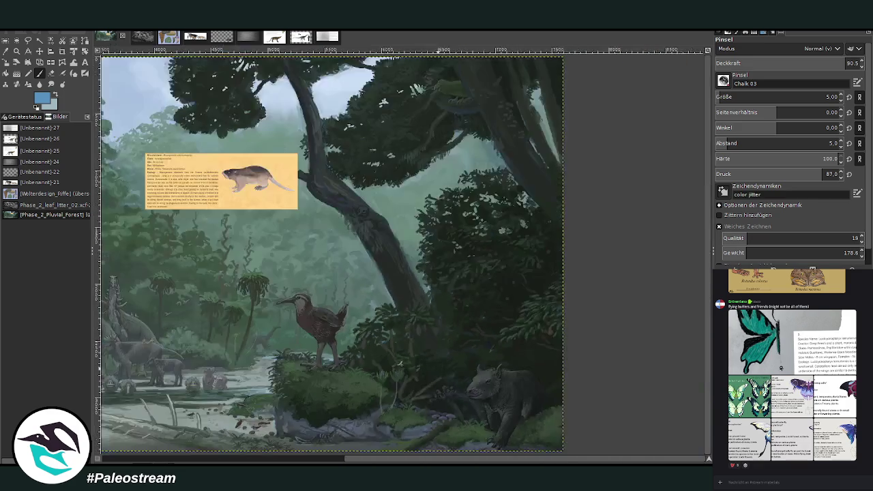
scroll(396, 290, "down", 1)
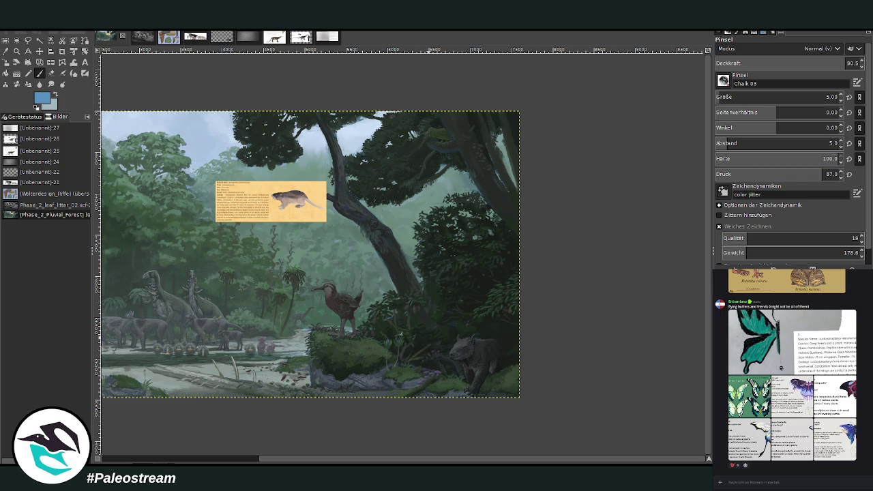
left_click_drag(211, 457, 130, 450)
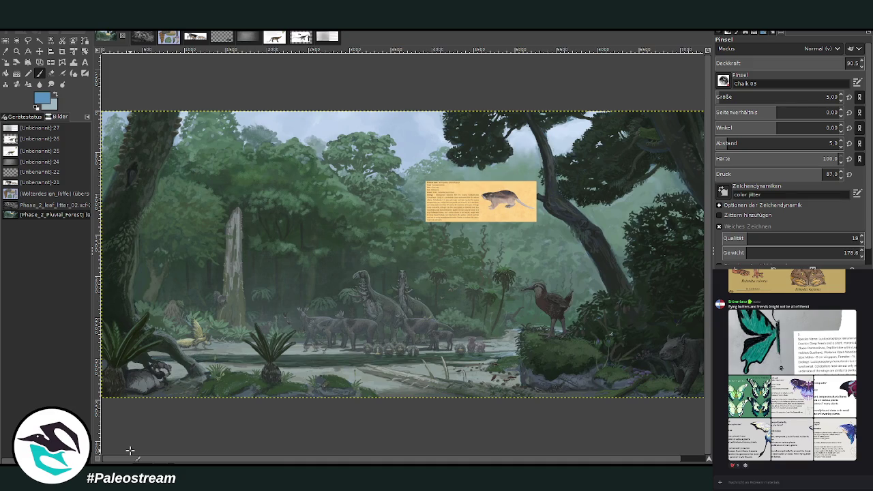
left_click(39, 51)
mouse_move(467, 211)
left_mouse_down()
mouse_move(354, 307)
mouse_move(303, 323)
left_mouse_up()
key("z")
left_click_drag(245, 274, 349, 375)
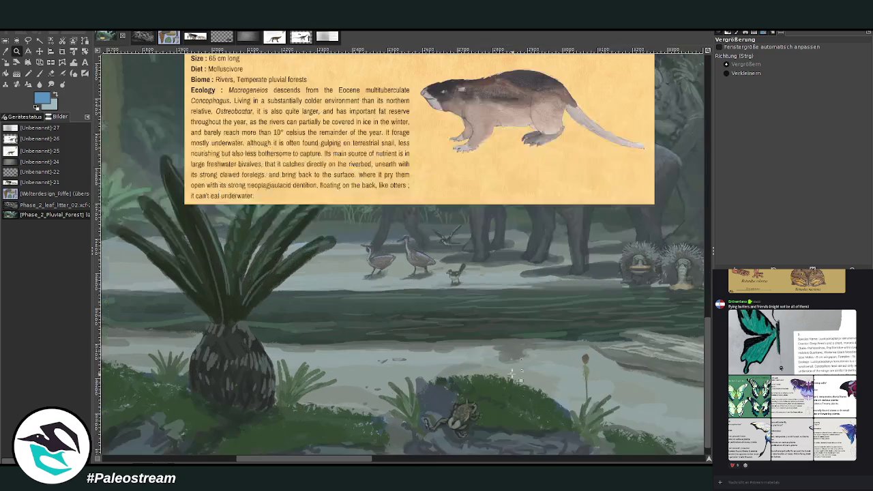
left_click_drag(233, 123, 539, 399)
Pick a dark colour from the scene and enlarge the brush to size 30.
left_click(6, 52)
left_click(525, 84)
left_click(39, 73)
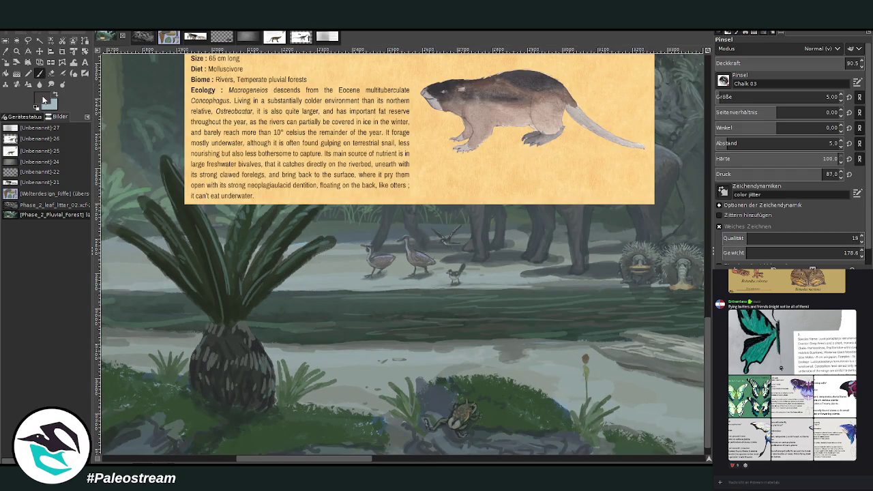
left_click(829, 97)
left_click(828, 62)
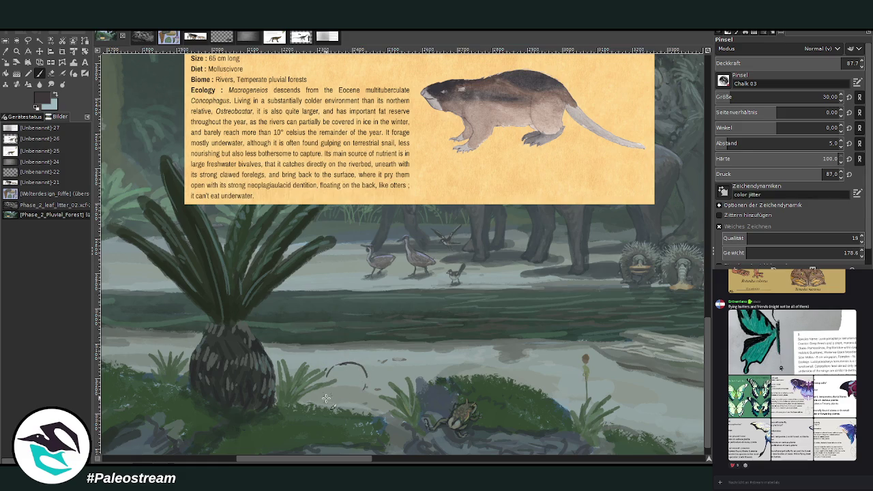
Sketch a looping dark outline of a small animal beside the cycad.
left_click_drag(366, 373, 354, 369)
mouse_move(366, 355)
left_mouse_down()
mouse_move(379, 371)
mouse_move(372, 409)
left_mouse_up()
mouse_move(330, 374)
left_mouse_down()
mouse_move(345, 360)
mouse_move(372, 403)
left_mouse_up()
left_click_drag(328, 369, 323, 402)
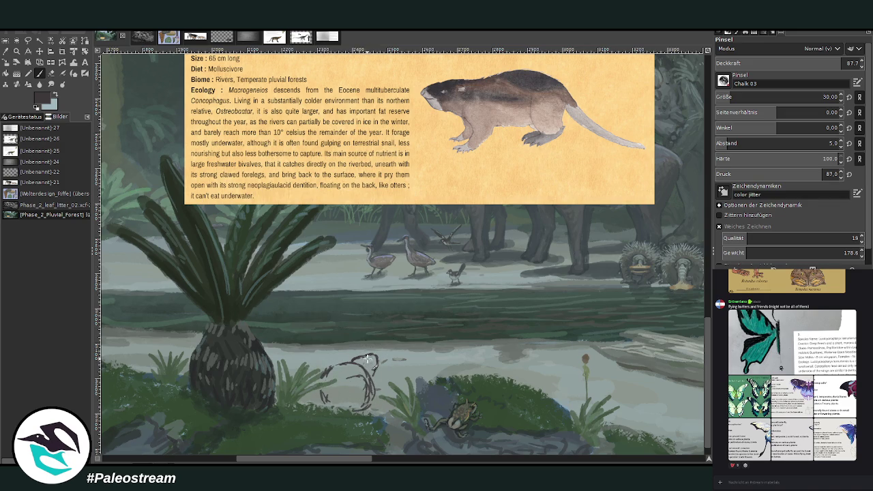
Zoom in on the cycad area around the sketch.
scroll(330, 425, "down", 1)
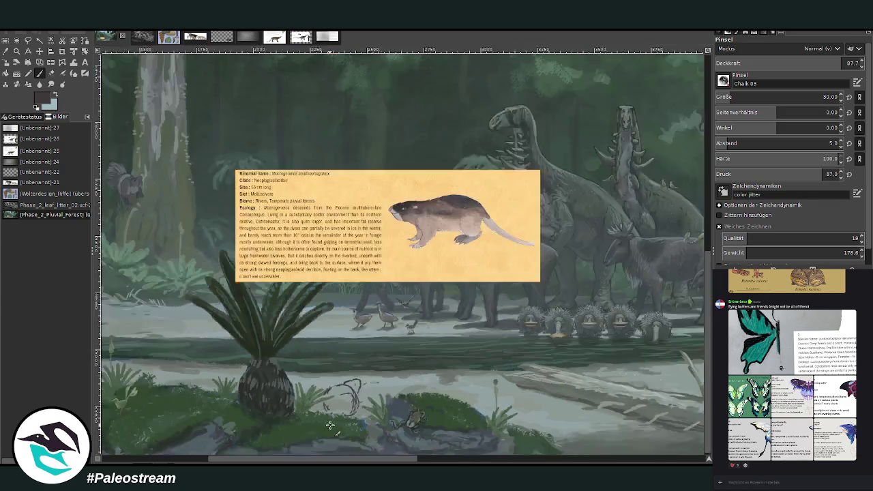
scroll(329, 426, "down", 2)
scroll(330, 425, "down", 1)
key("z")
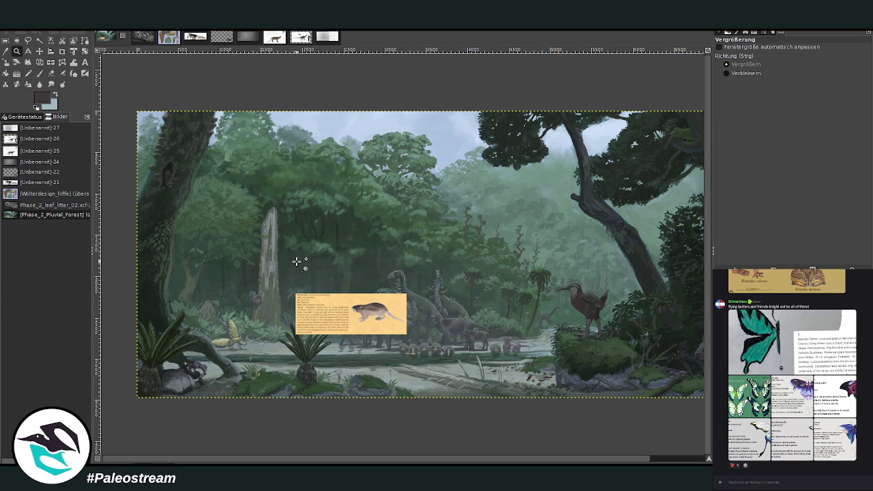
left_click_drag(282, 312, 397, 411)
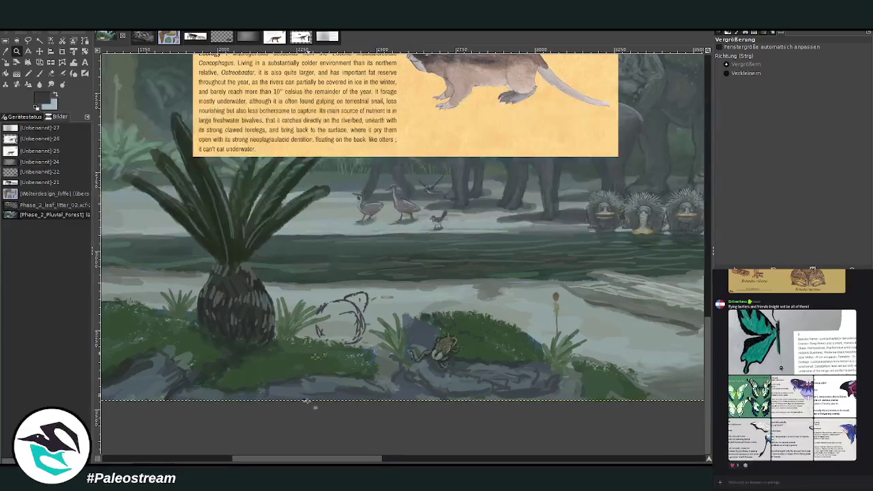
left_click(40, 51)
Move the Macrogeneios info card down toward the sketch and shrink it.
left_click_drag(300, 129, 289, 235)
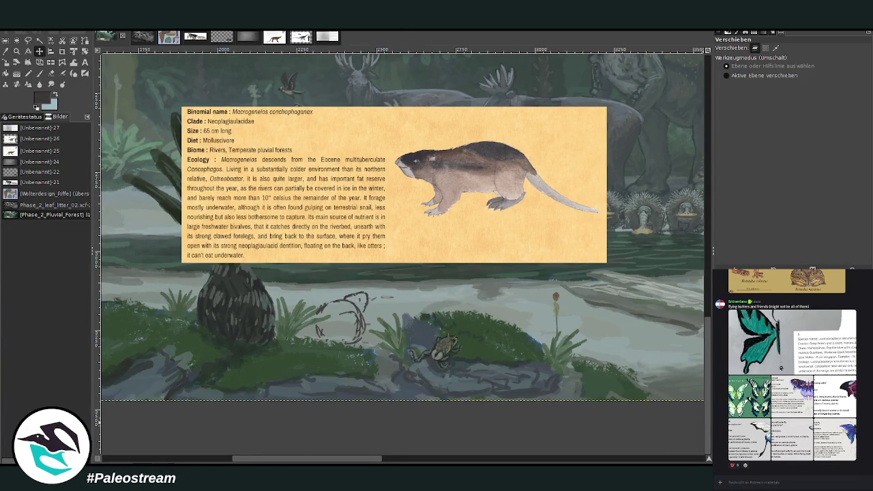
left_click(5, 62)
mouse_move(298, 189)
left_mouse_down()
mouse_move(431, 208)
mouse_move(333, 208)
left_mouse_up()
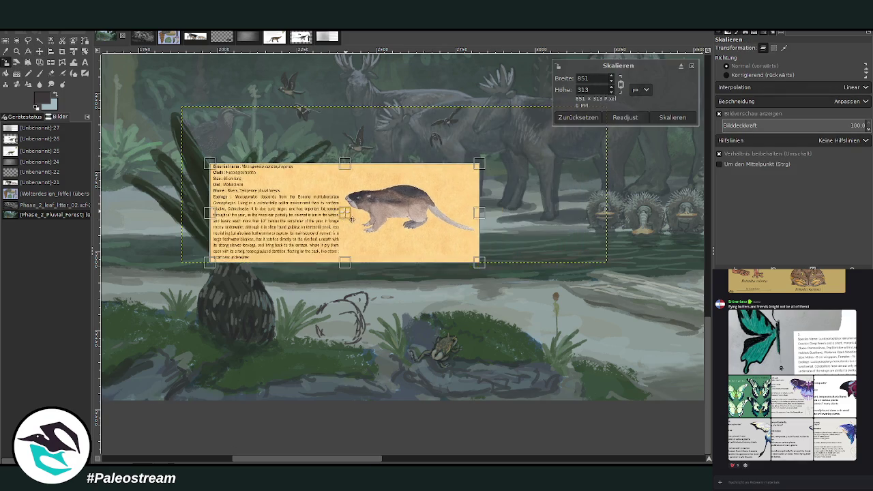
left_click(673, 117)
Zoom in on the card and sketch, then hatch dark strokes across the animal's head.
key("z")
left_click_drag(241, 158, 479, 376)
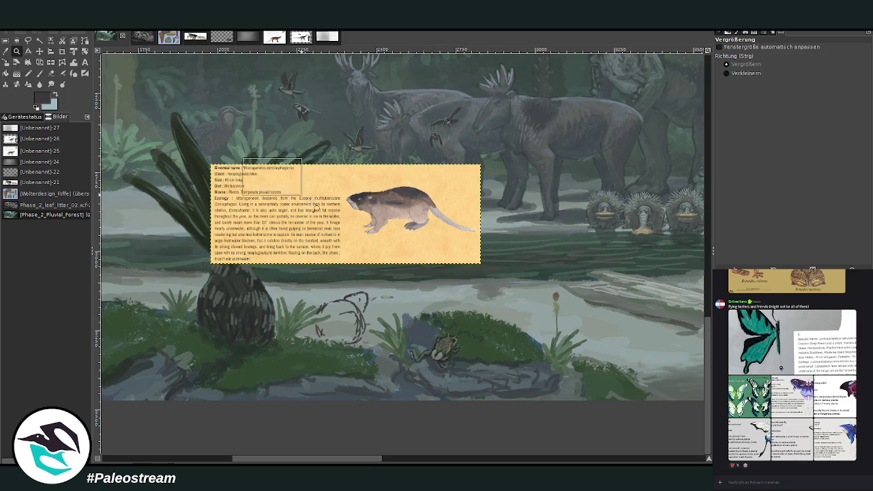
key("p")
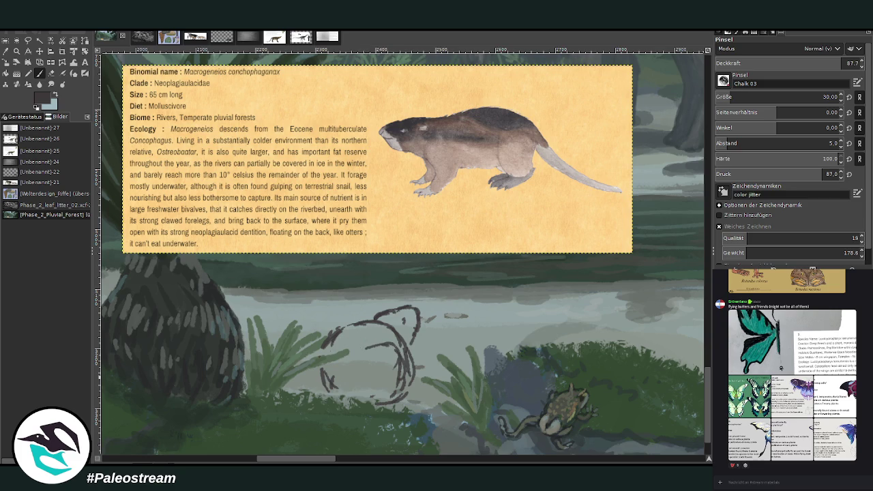
mouse_move(376, 338)
left_mouse_down()
mouse_move(327, 344)
mouse_move(388, 339)
mouse_move(351, 331)
mouse_move(364, 368)
mouse_move(399, 337)
mouse_move(368, 368)
mouse_move(341, 338)
mouse_move(320, 351)
mouse_move(365, 327)
left_mouse_up()
key("shift+e")
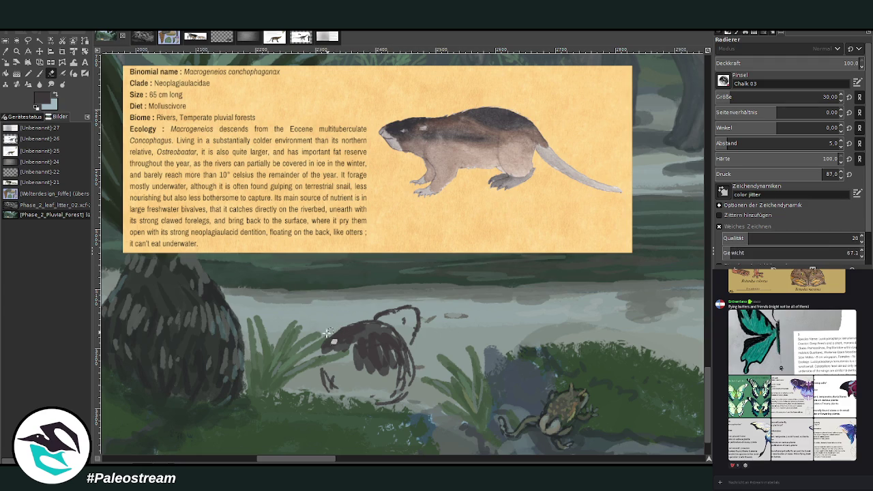
key("p")
mouse_move(362, 343)
left_mouse_down()
mouse_move(330, 354)
mouse_move(352, 366)
mouse_move(368, 360)
mouse_move(390, 347)
mouse_move(400, 308)
mouse_move(392, 326)
mouse_move(387, 315)
mouse_move(394, 332)
mouse_move(385, 319)
mouse_move(398, 324)
mouse_move(392, 313)
mouse_move(417, 309)
mouse_move(374, 324)
left_mouse_up()
Block in the animal's lower body and right side with dark and grey strokes.
left_click_drag(374, 372, 341, 374)
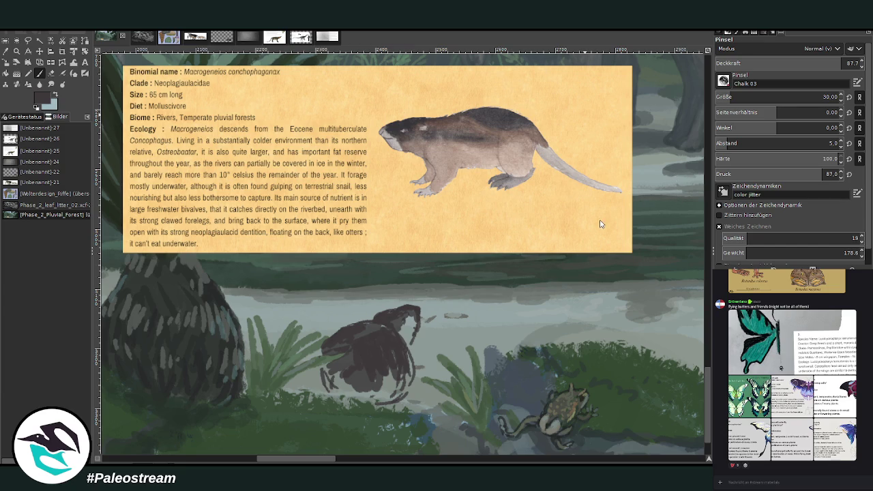
mouse_move(396, 368)
left_mouse_down()
mouse_move(377, 396)
mouse_move(388, 385)
left_mouse_up()
mouse_move(403, 354)
left_mouse_down()
mouse_move(406, 392)
mouse_move(349, 394)
mouse_move(331, 381)
mouse_move(344, 402)
mouse_move(398, 393)
mouse_move(329, 403)
mouse_move(332, 366)
mouse_move(358, 382)
mouse_move(389, 360)
mouse_move(402, 366)
left_mouse_up()
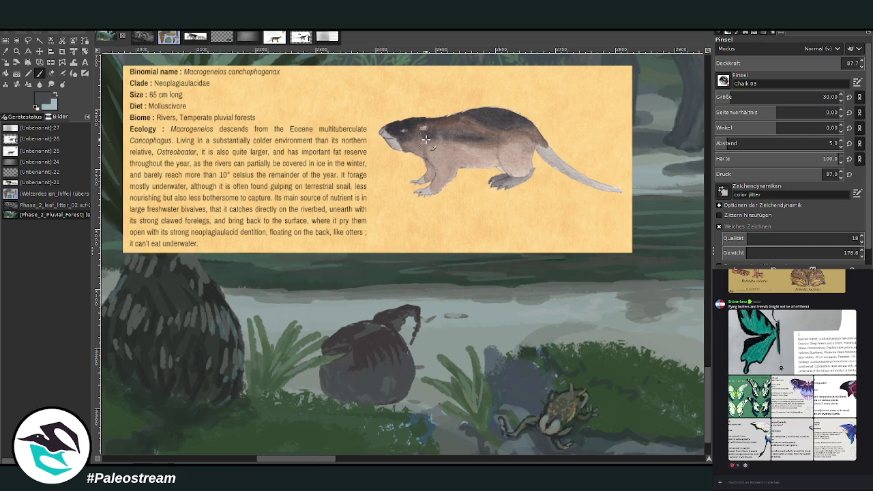
left_click_drag(411, 391, 398, 396)
Rework the head with alternating dark and light strokes at 51.7 brush opacity.
key("x")
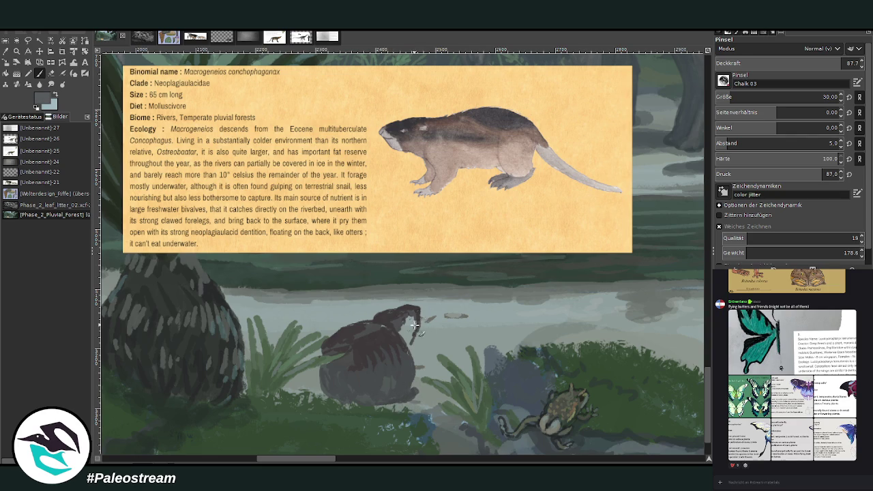
left_click_drag(415, 312, 414, 344)
key("x")
key("x")
key("x")
left_click_drag(415, 313, 405, 339)
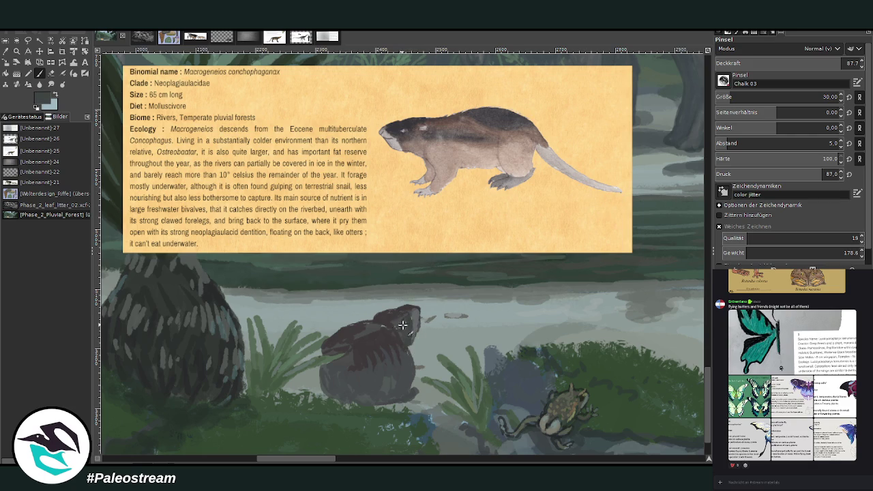
key("x")
left_click_drag(844, 65, 789, 65)
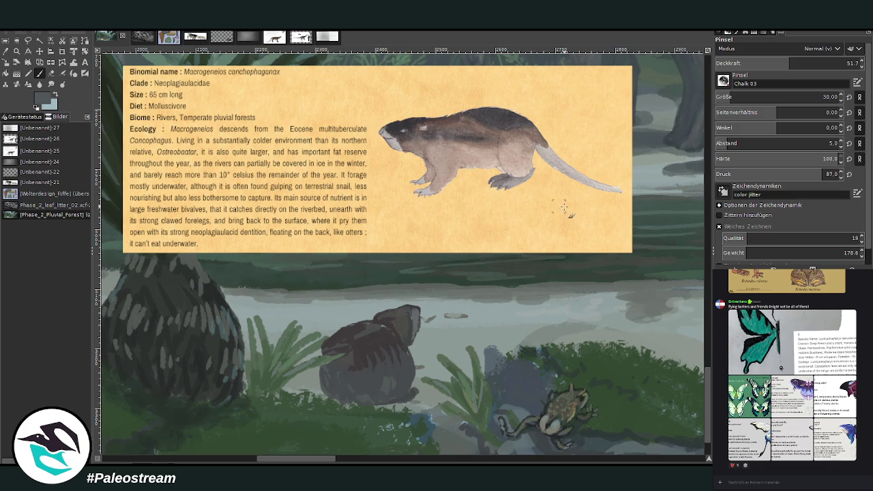
mouse_move(407, 304)
left_mouse_down()
mouse_move(358, 329)
mouse_move(396, 354)
mouse_move(372, 361)
mouse_move(337, 341)
mouse_move(324, 349)
mouse_move(395, 328)
left_mouse_up()
Repaint the head darker with colours sampled from the reference card, adding snout marks.
left_click(600, 213, "ctrl")
mouse_move(381, 322)
left_mouse_down()
mouse_move(409, 332)
mouse_move(404, 321)
mouse_move(409, 332)
left_mouse_up()
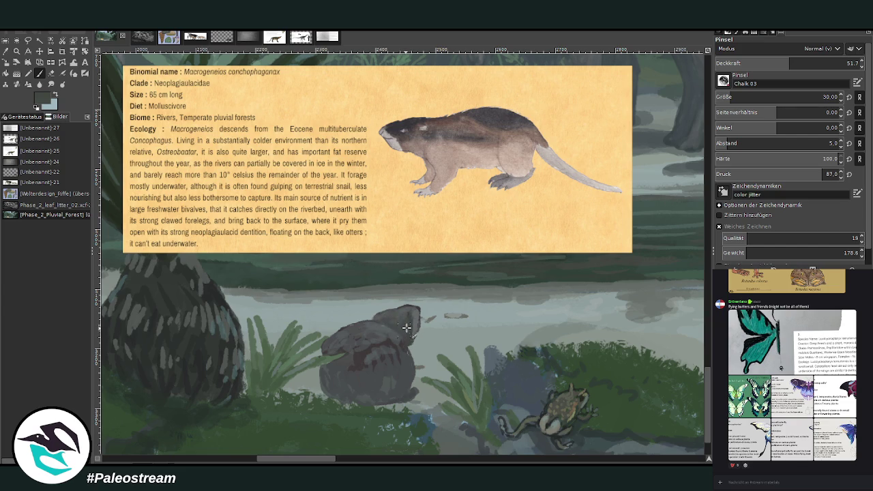
left_click(602, 226, "ctrl")
left_click_drag(407, 318, 408, 318)
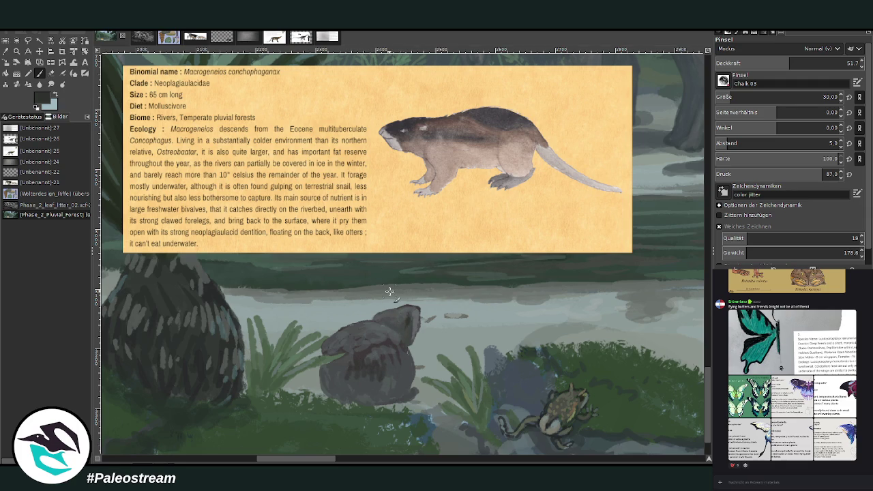
left_click(765, 63)
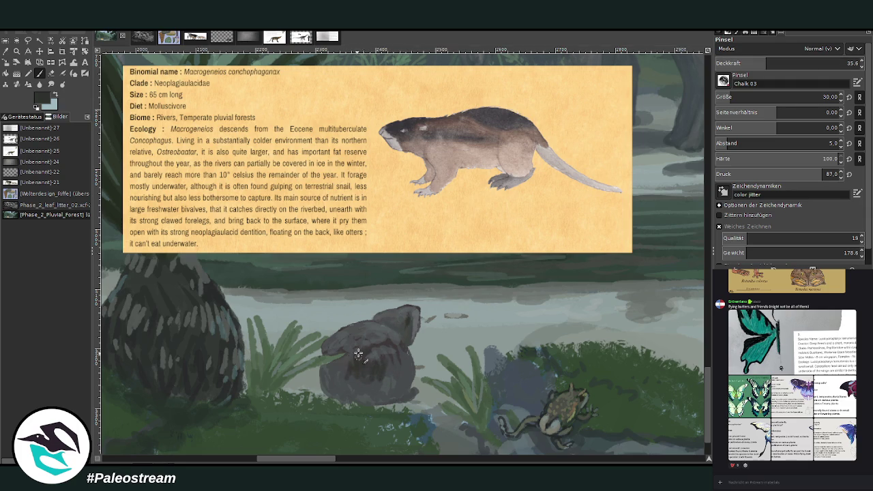
Darken the body's underside and head outline with grainy chalk at size 13, opacity 43.2.
left_click_drag(337, 370, 371, 380)
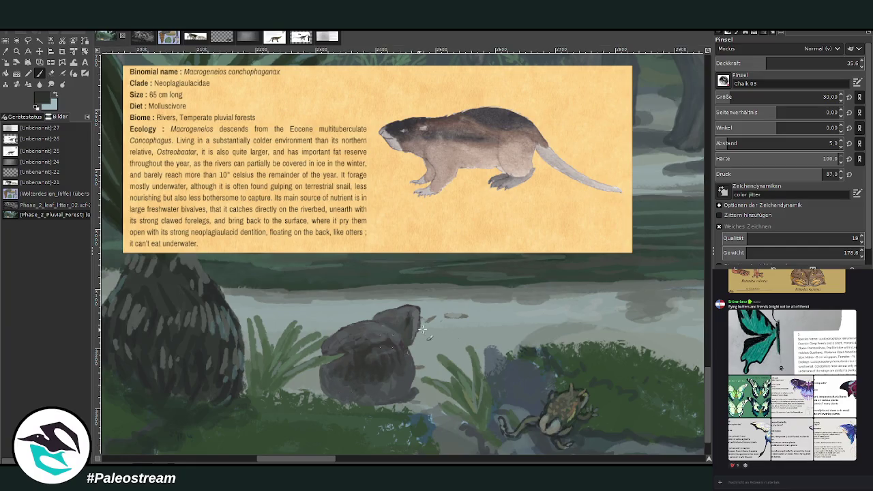
left_click(598, 225, "ctrl")
left_click_drag(343, 385, 347, 395)
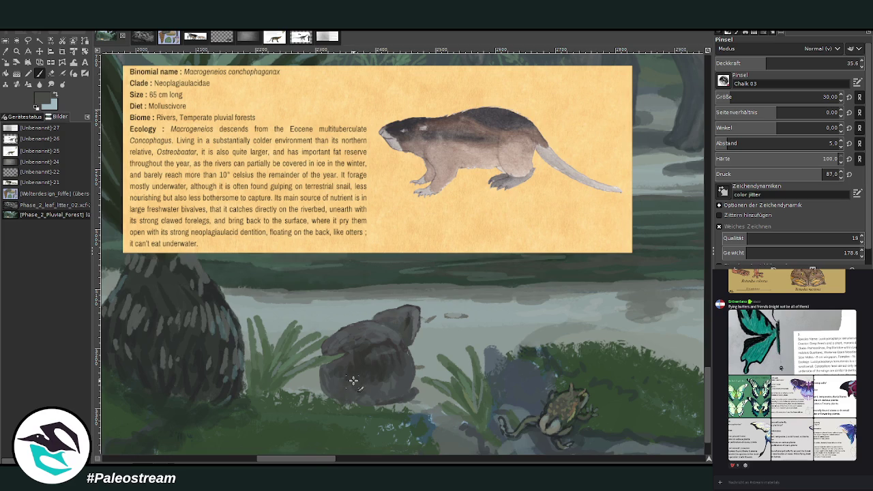
left_click(600, 224, "ctrl")
left_click(737, 97)
left_click(779, 63)
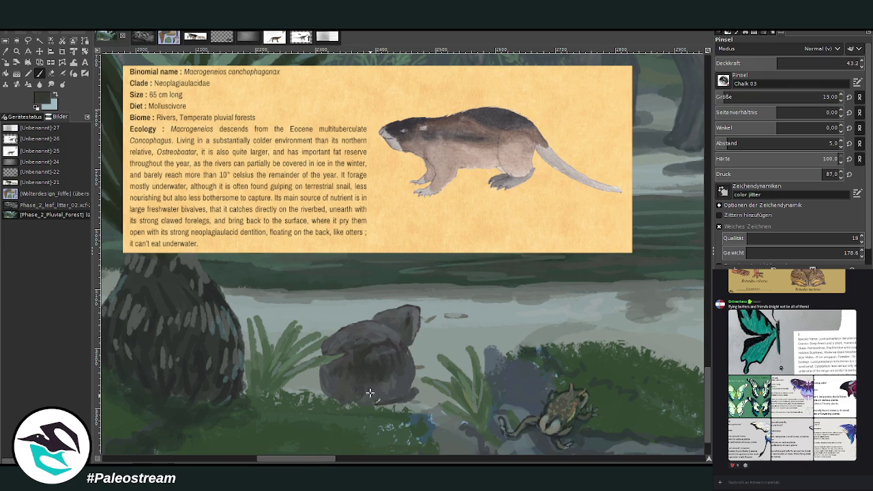
left_click_drag(381, 389, 395, 375)
left_click_drag(412, 302, 416, 324)
Sample lighter grey-blue and slate green tones and lower brush opacity to 24.6.
left_click(603, 220, "ctrl")
left_click(603, 216, "ctrl")
left_click(599, 196, "ctrl")
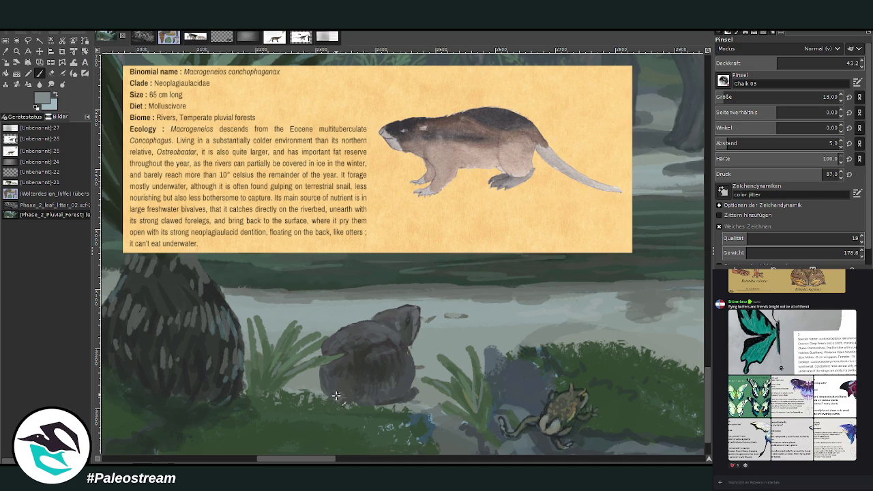
left_click(818, 63)
type("24.6")
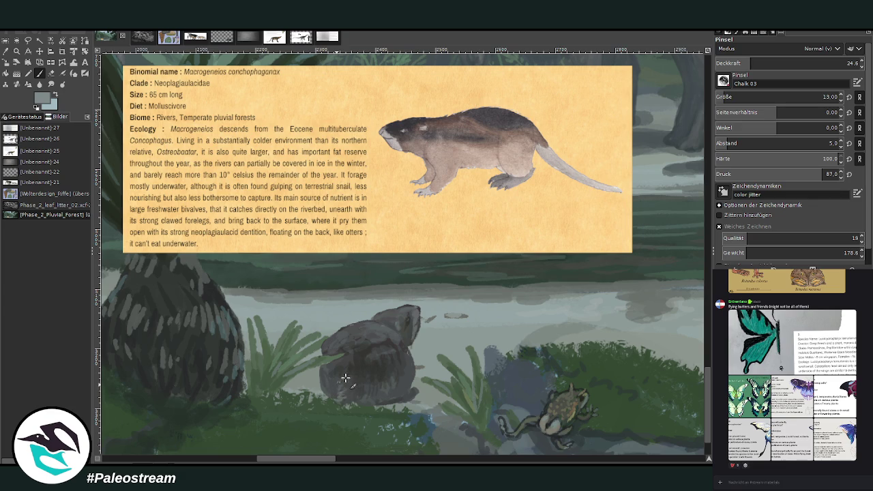
left_click(638, 208, "ctrl")
left_click(600, 229, "ctrl")
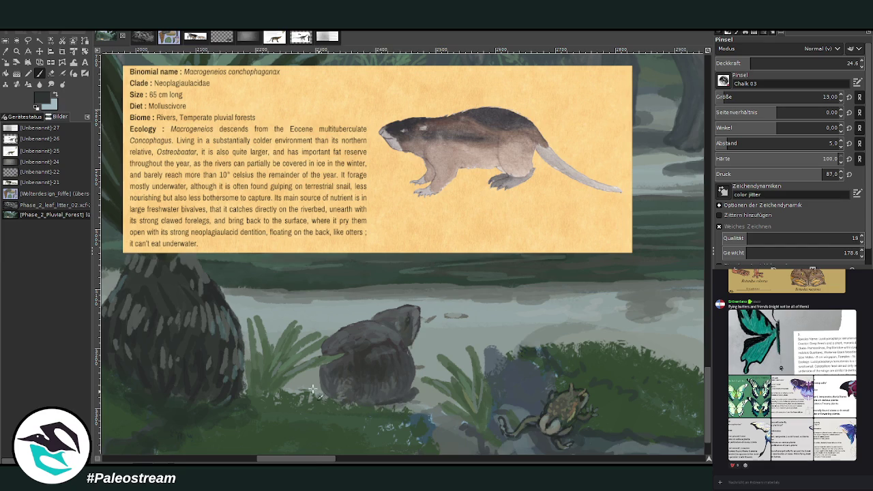
key("o")
left_click(281, 374)
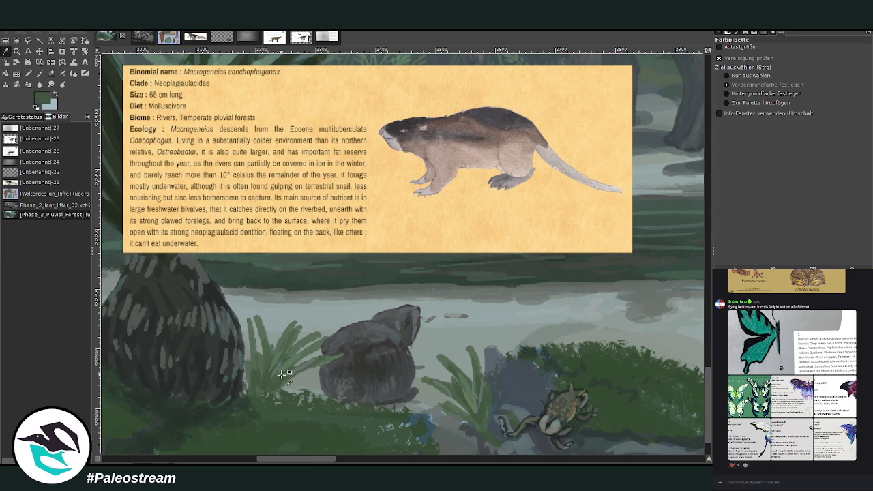
At opacity 78.2 and size 38, paint green leaves and grass blades over the animal's base.
key("p")
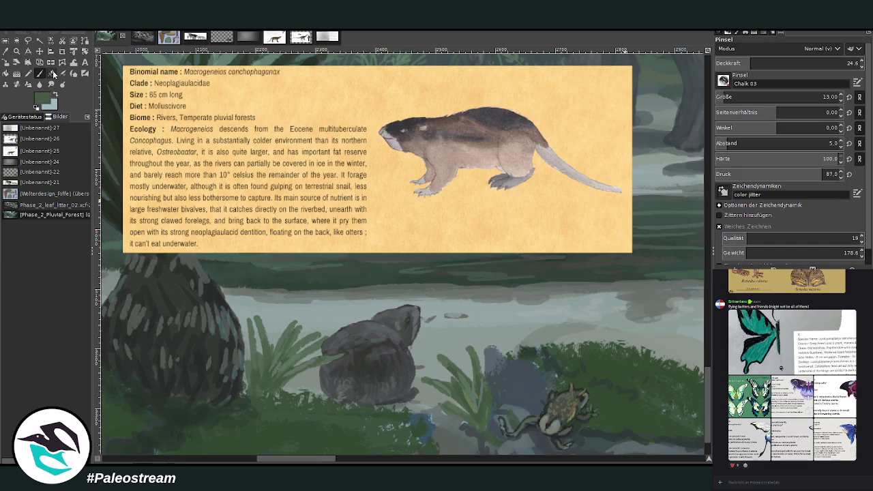
left_click(827, 64)
left_click(733, 97)
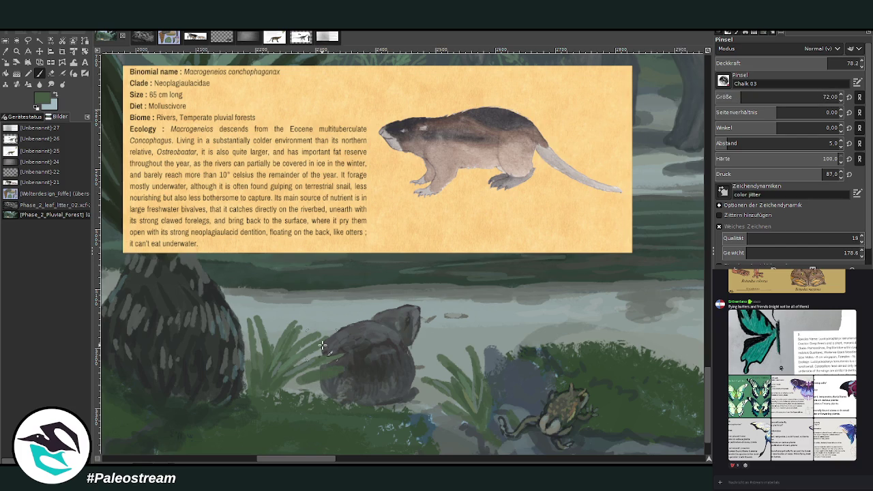
left_click(734, 94)
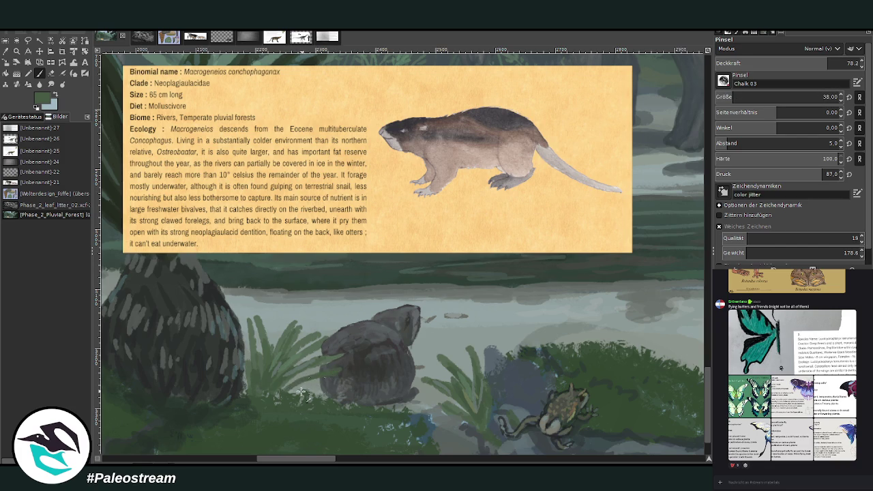
left_click_drag(328, 356, 315, 361)
left_click(674, 212, "ctrl")
left_click(611, 203, "ctrl")
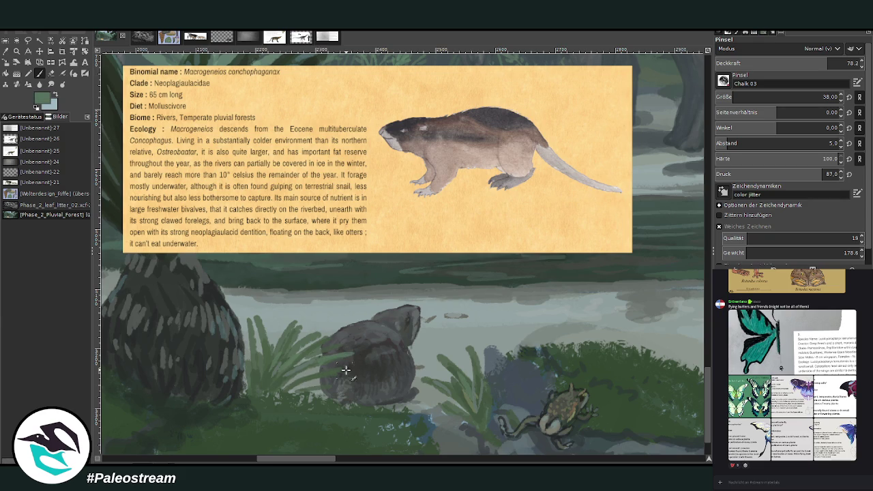
left_click_drag(343, 339, 315, 347)
mouse_move(374, 407)
left_mouse_down()
mouse_move(372, 374)
mouse_move(385, 375)
mouse_move(365, 395)
left_mouse_up()
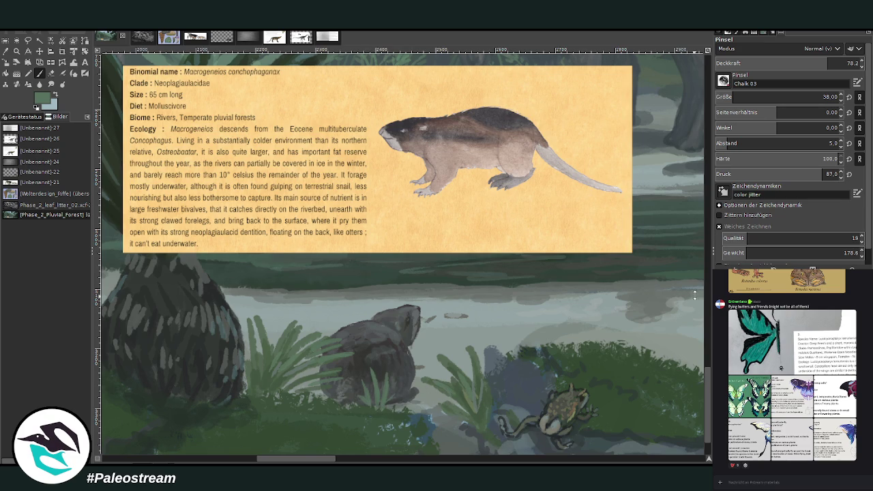
Zoom out and undo to hide the rodent reference card.
key("minus")
key("minus")
key("minus")
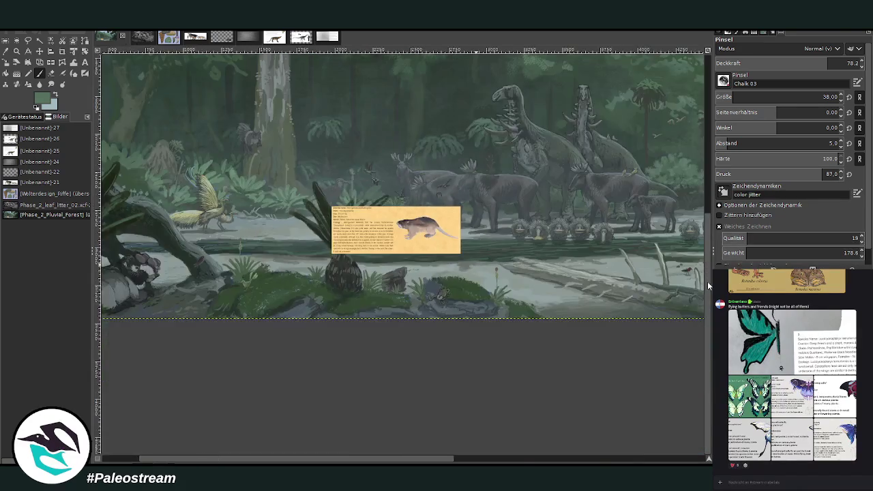
key("minus")
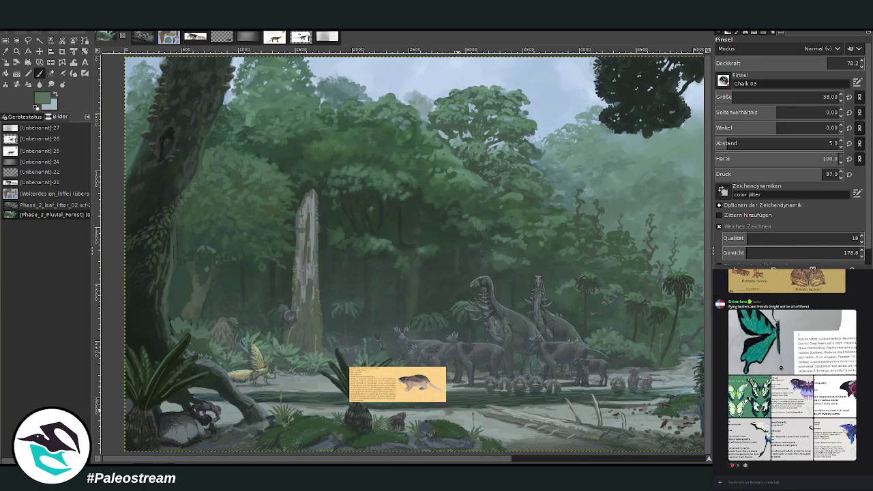
key("ctrl+z")
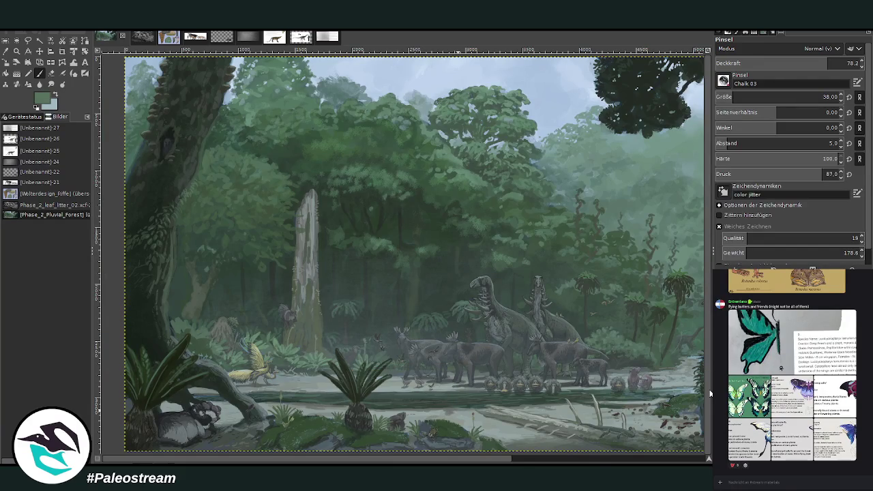
key("minus")
Zoom into the frog and rock area and sample the rock's dark blue-grey.
key("z")
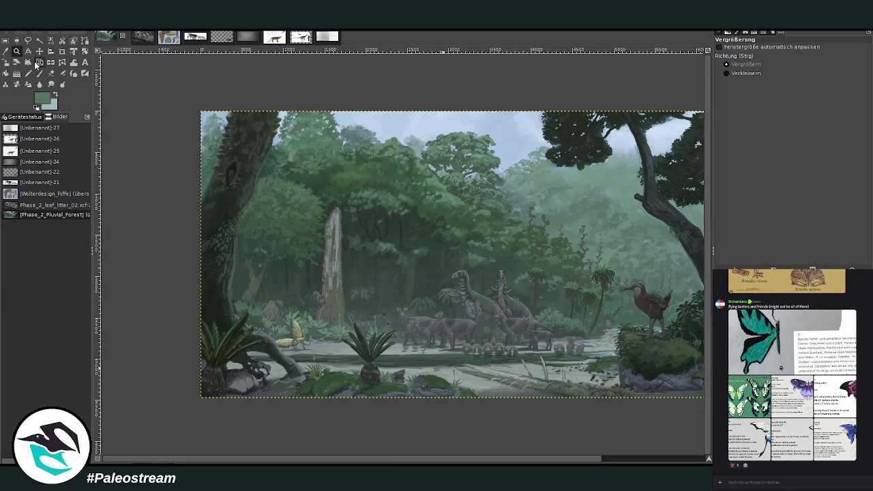
scroll(205, 191, "right", 3)
left_click_drag(236, 314, 345, 389)
left_click(474, 357)
key("o")
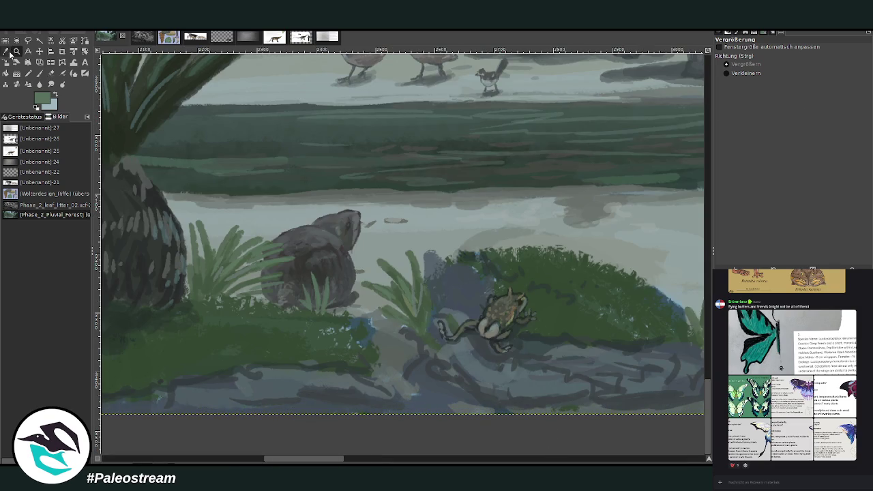
left_click(555, 362)
Paint a round dark stone and a smaller one in the stream.
key("p")
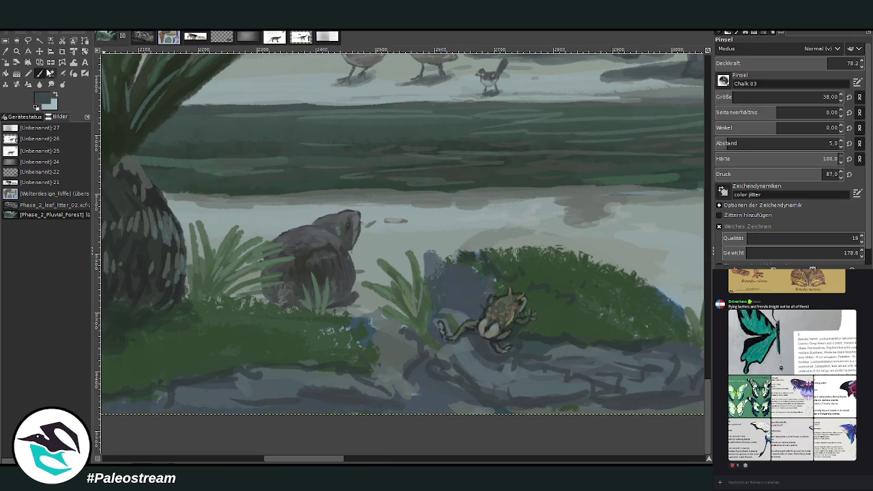
mouse_move(408, 231)
left_mouse_down()
mouse_move(447, 229)
mouse_move(412, 240)
mouse_move(418, 220)
mouse_move(417, 240)
left_mouse_up()
left_click_drag(604, 247, 610, 243)
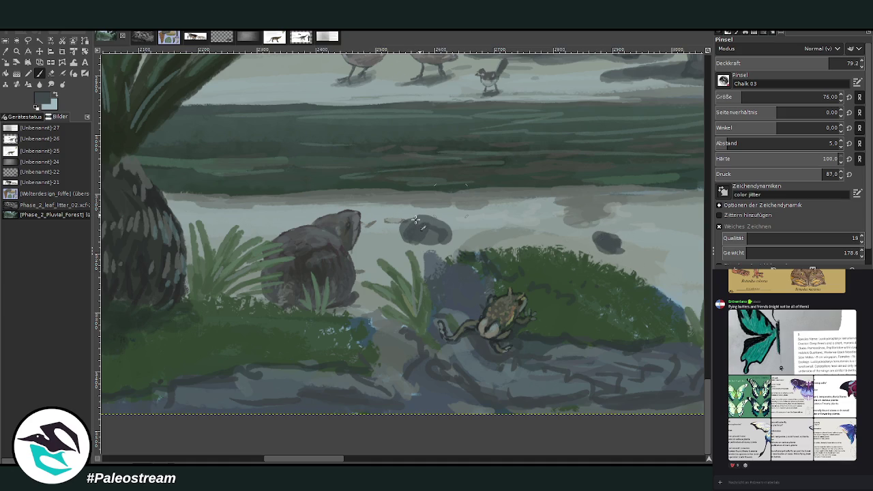
Cover both stones with moss green using the Texture Hose 01 brush.
key("o")
left_click(267, 338)
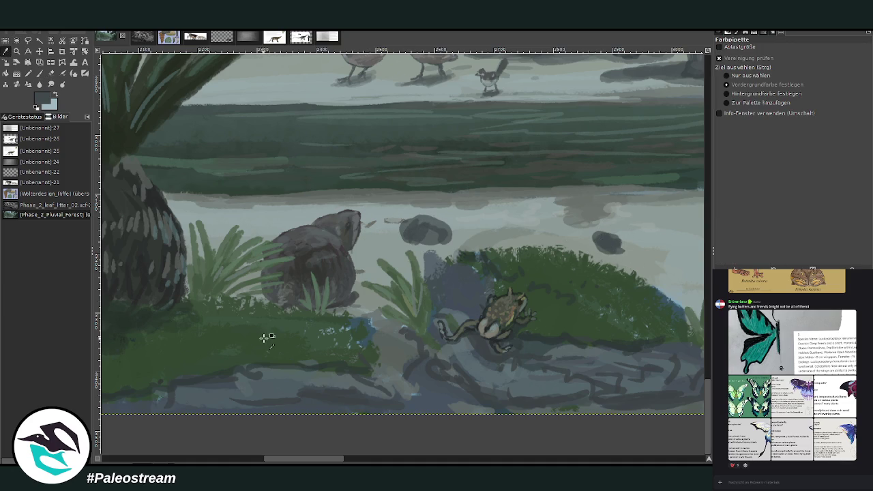
key("p")
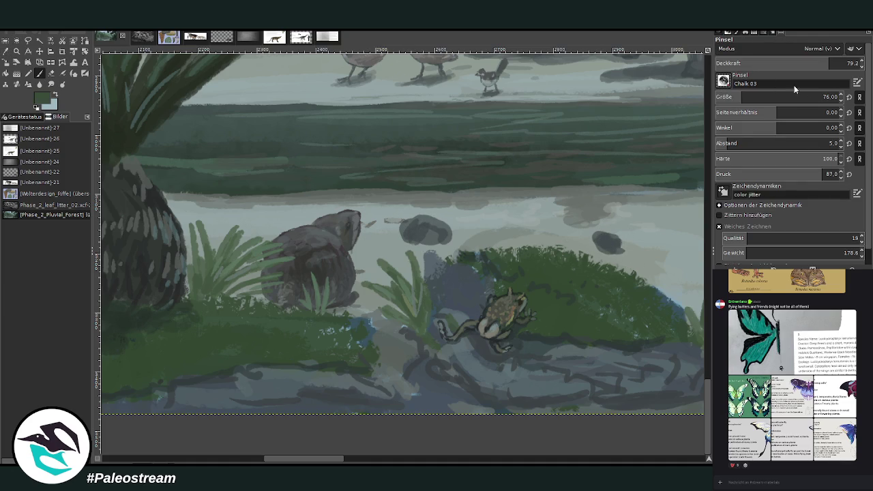
left_click(724, 81)
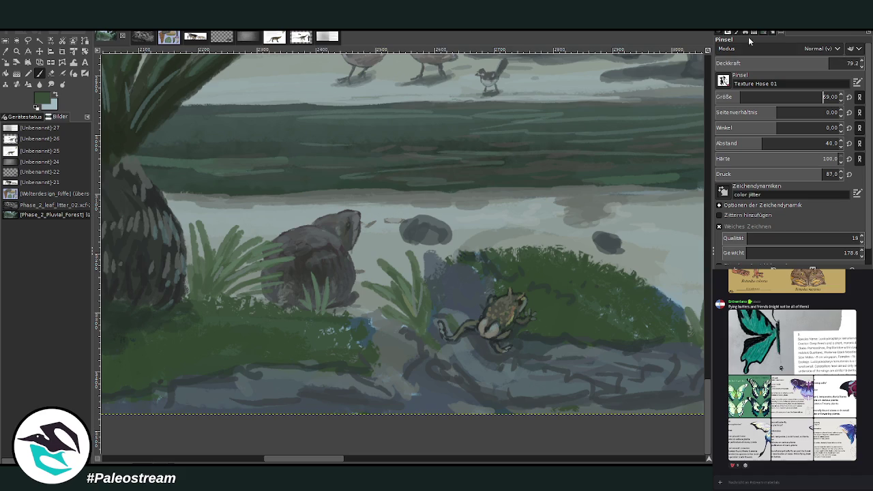
left_click_drag(421, 220, 447, 228)
mouse_move(607, 237)
left_mouse_down()
mouse_move(597, 235)
mouse_move(617, 247)
left_mouse_up()
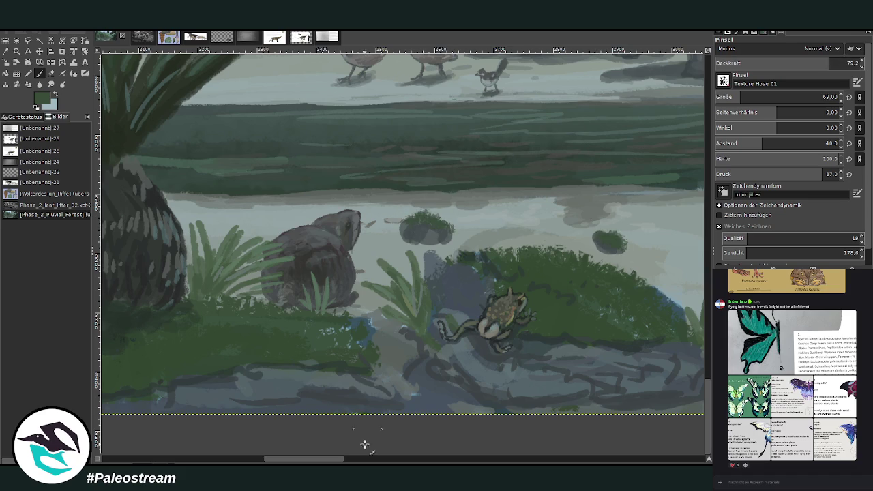
Sample a light grey-blue from the water and brighten the lower part of the mossy stone.
scroll(364, 446, "right", 2)
scroll(346, 402, "left", 1)
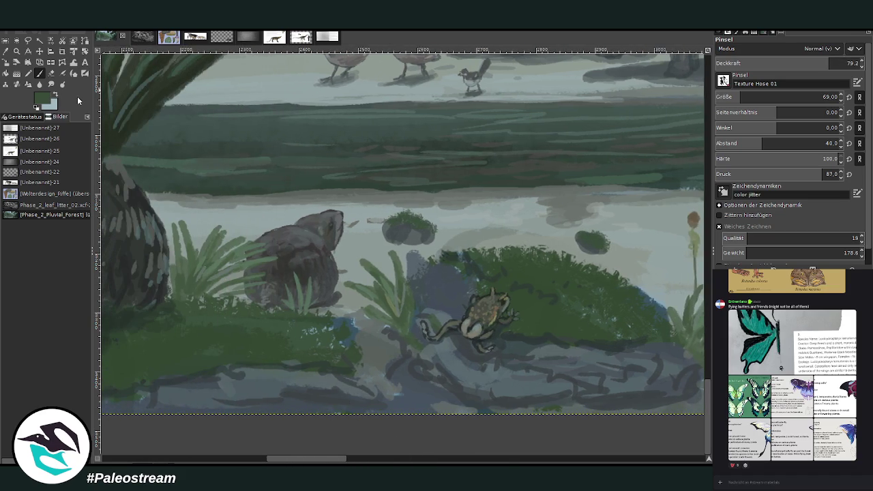
left_click(610, 212, "ctrl")
left_click(606, 207, "ctrl")
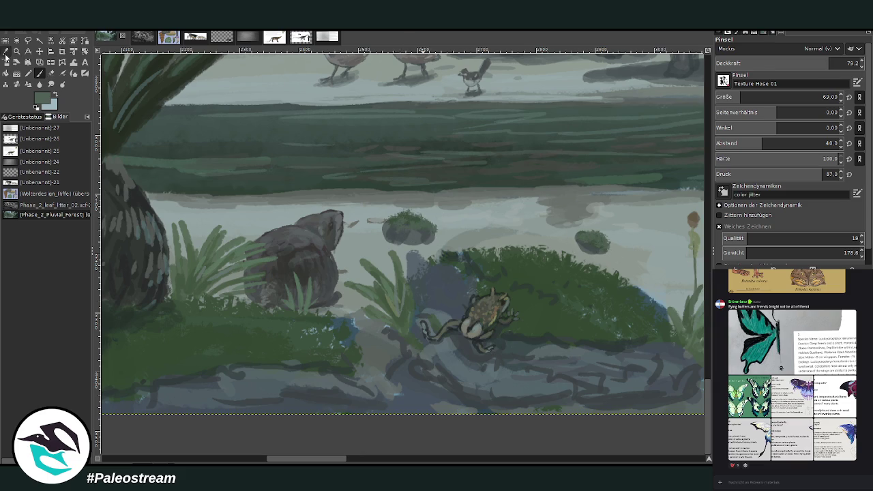
left_click(6, 52)
left_click(39, 73)
left_click(605, 195, "ctrl")
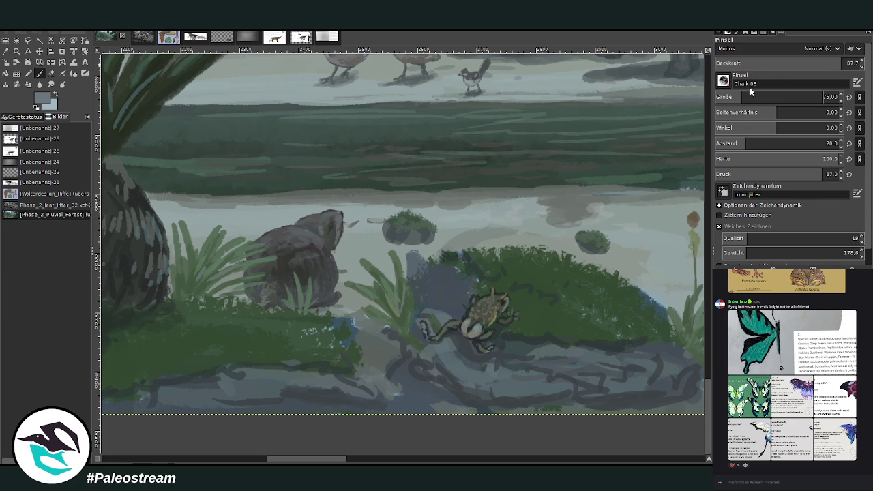
left_click_drag(401, 237, 388, 228)
At brush size 45, dab light ripples and scatter specks across the water.
key("bracketleft")
key("bracketleft")
key("bracketleft")
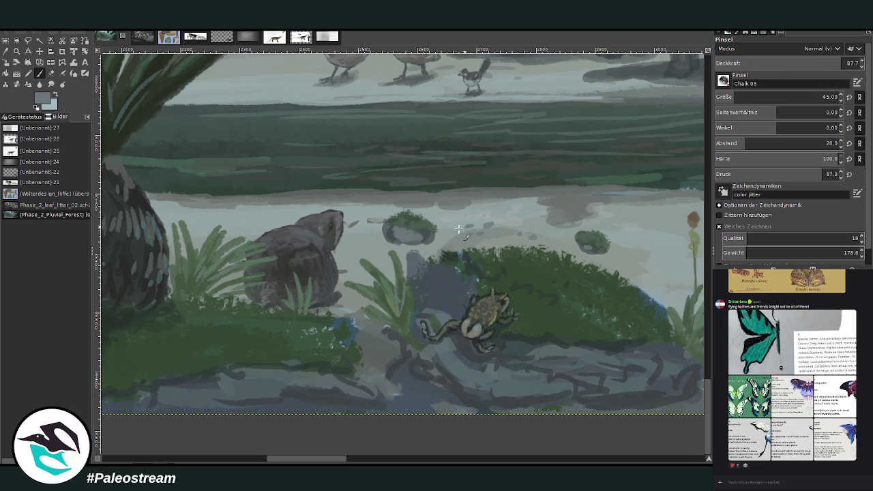
left_click(274, 212)
left_click(260, 216)
left_click(469, 217)
left_click(490, 222)
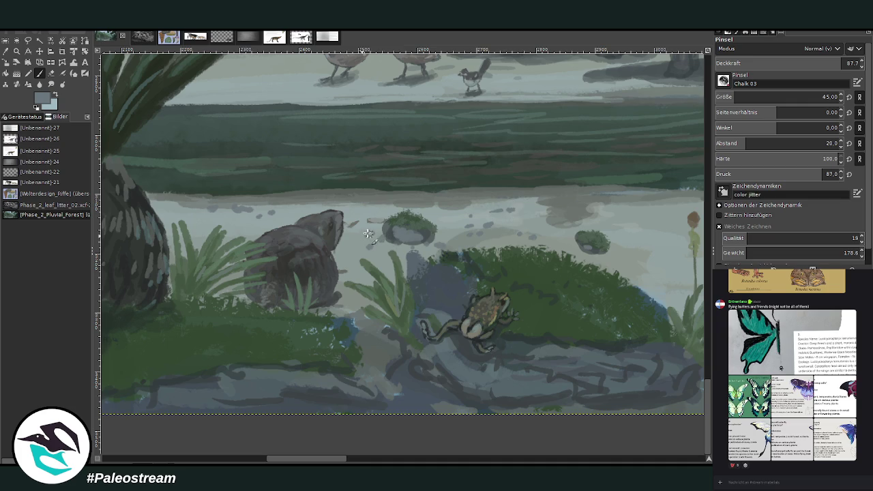
scroll(429, 461, "right", 5)
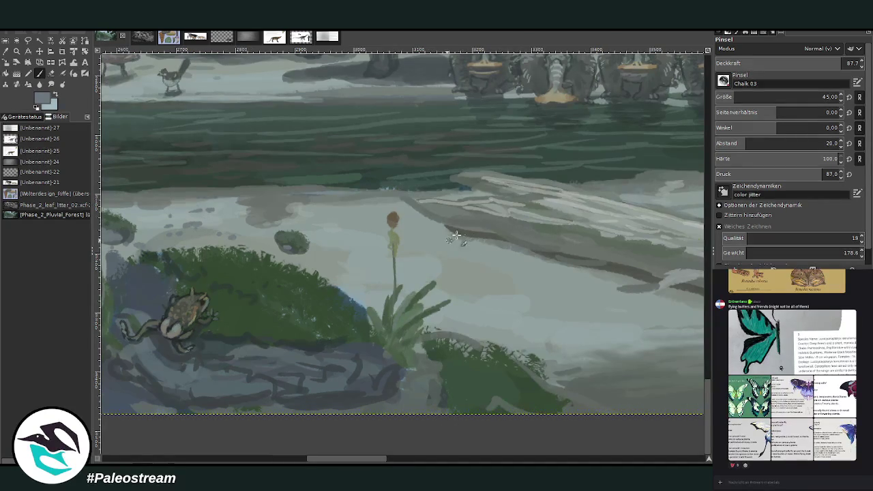
mouse_move(456, 285)
left_mouse_down()
mouse_move(538, 307)
mouse_move(518, 312)
mouse_move(563, 294)
mouse_move(572, 260)
left_mouse_up()
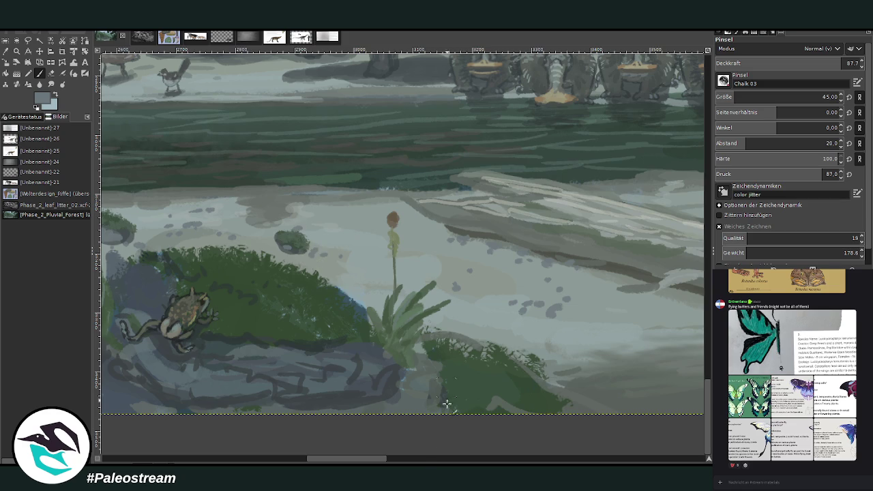
scroll(422, 446, "right", 5)
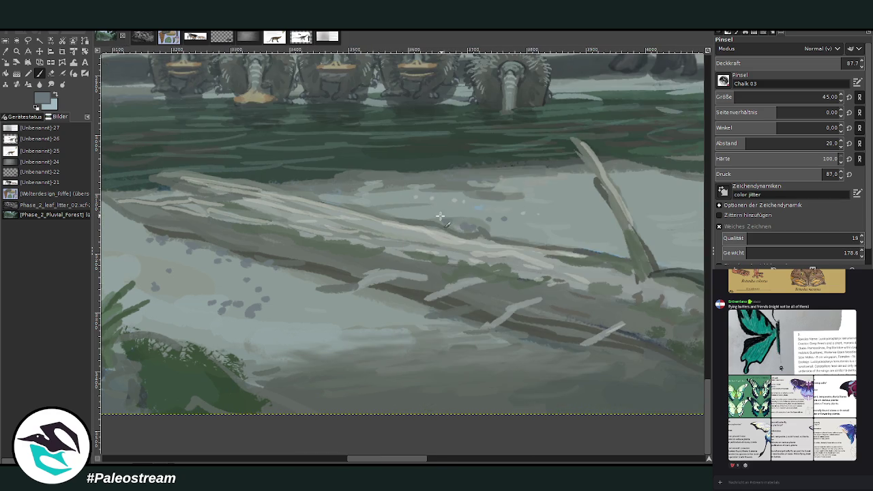
scroll(474, 441, "right", 5)
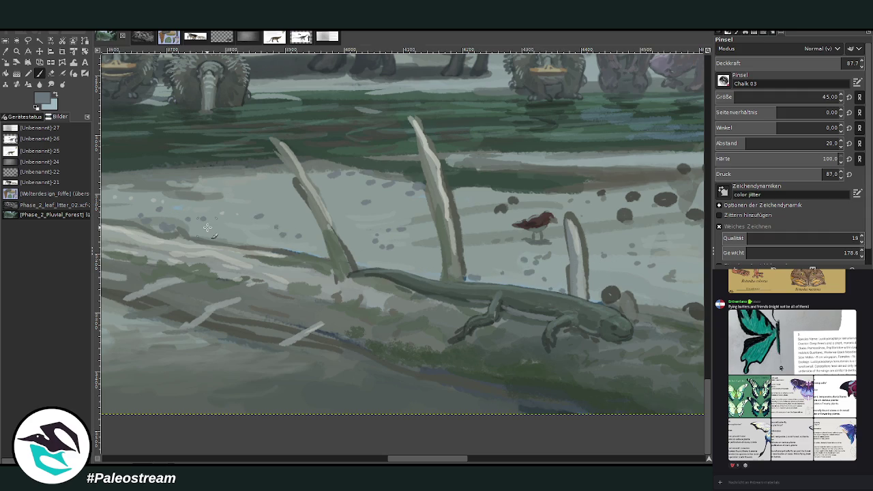
scroll(208, 227, "down", 2, "ctrl")
scroll(208, 227, "down", 3, "ctrl")
scroll(207, 227, "down", 1, "ctrl")
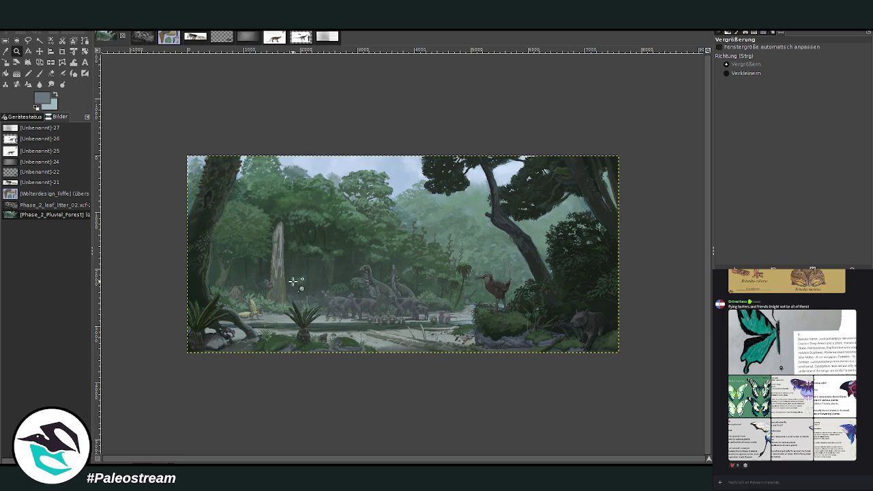
Zoom into the stream and soften the animal shape's top edge at 9.5 opacity, then set 4.4.
left_click_drag(274, 256, 394, 372)
left_click_drag(293, 195, 508, 414)
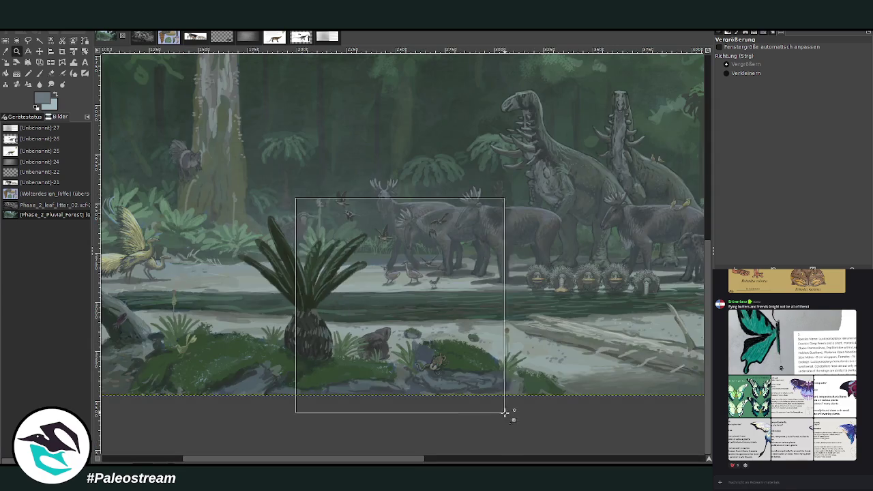
left_click(39, 73)
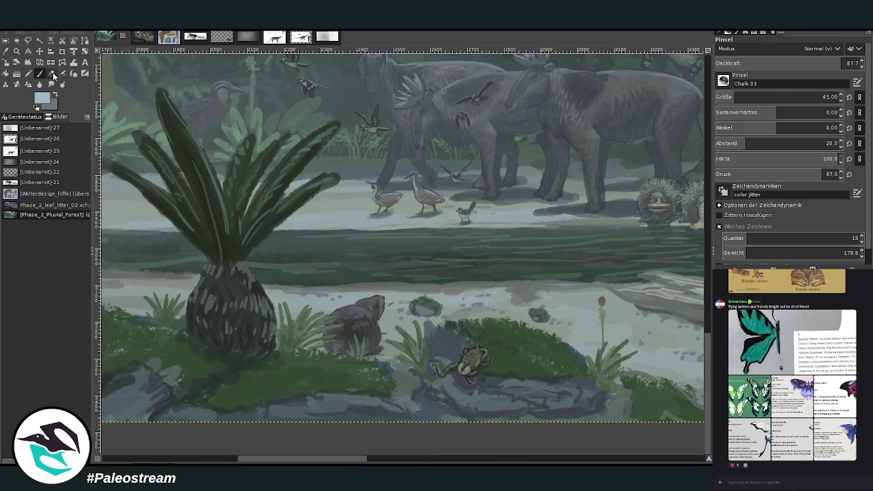
left_click_drag(734, 63, 727, 63)
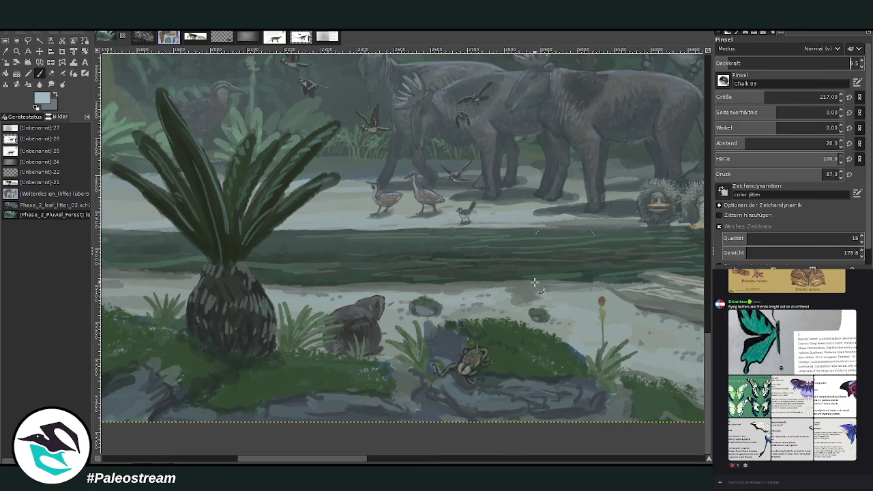
left_click_drag(371, 295, 296, 313)
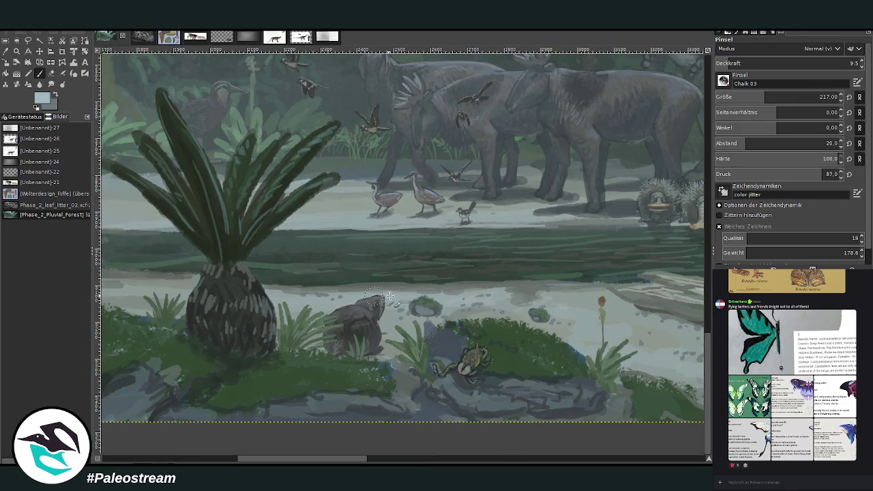
left_click(851, 63)
type("4.4")
key("Return")
Zoom out to the whole painting, then zoom into its centre.
key("minus")
key("minus")
key("minus")
key("minus")
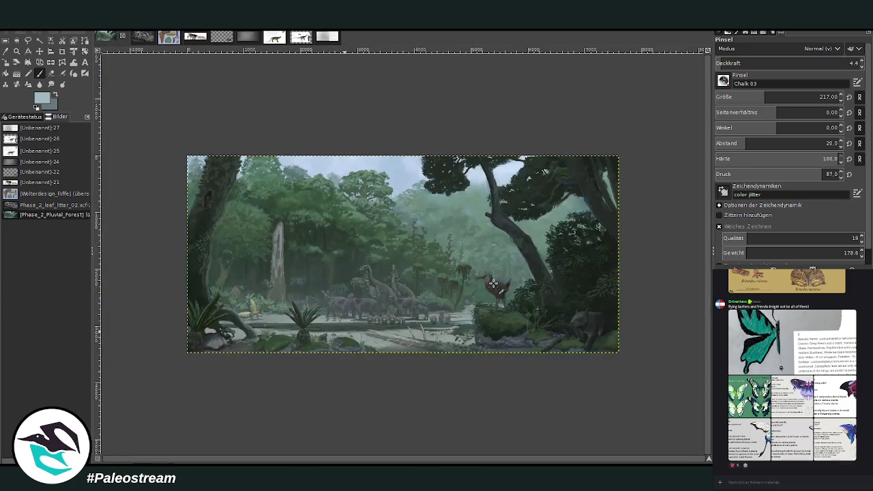
key("z")
left_click_drag(187, 139, 631, 363)
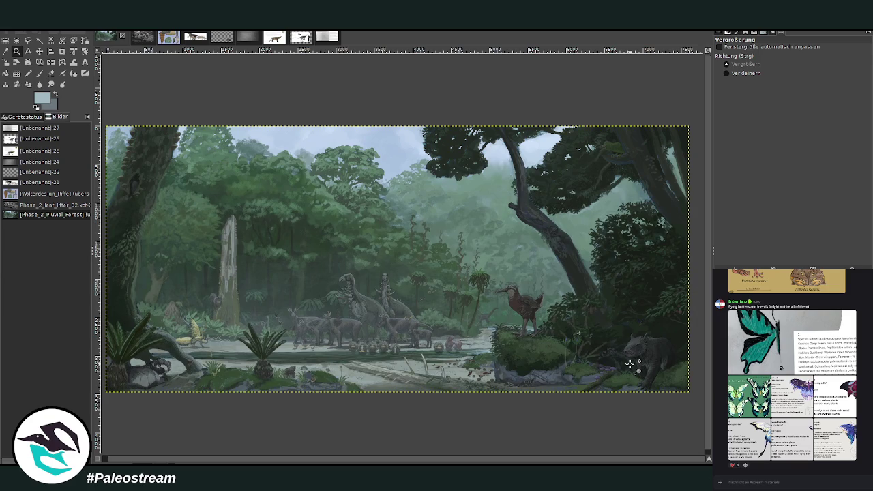
left_click_drag(382, 158, 545, 327)
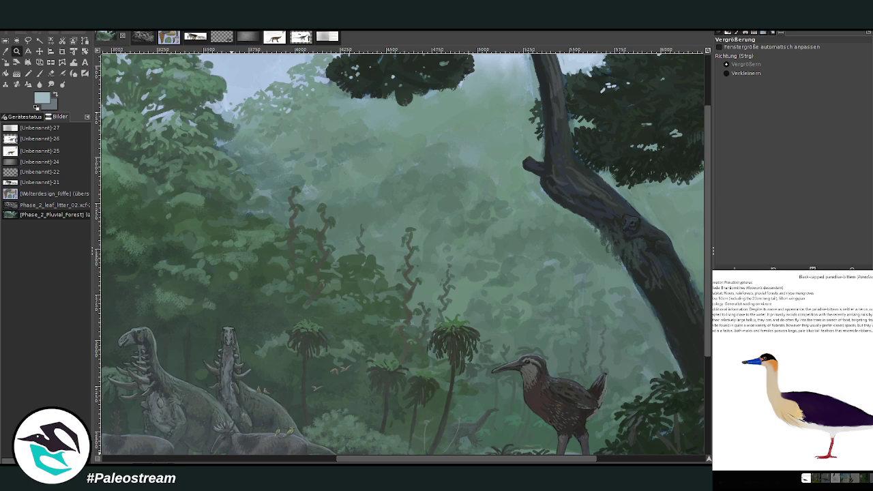
Browse the chat's image posts, previewing the blue bird and insect reference images.
key("Escape")
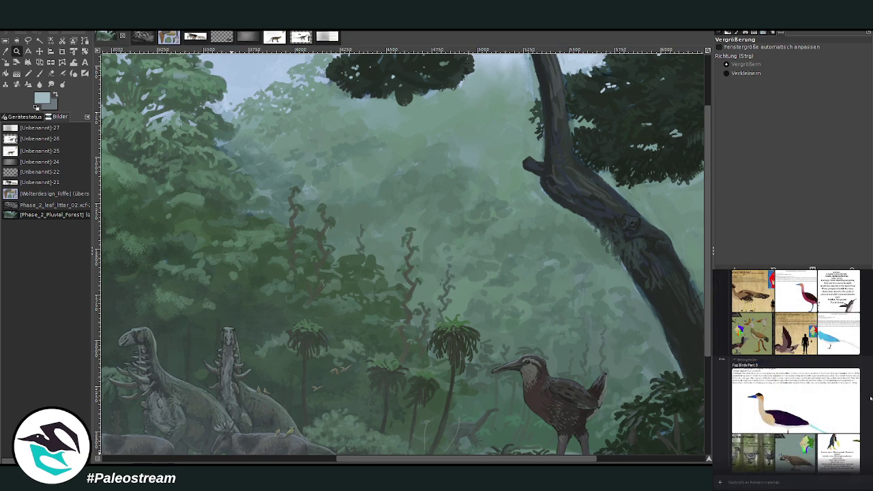
scroll(798, 368, "up", 1)
left_click(839, 382)
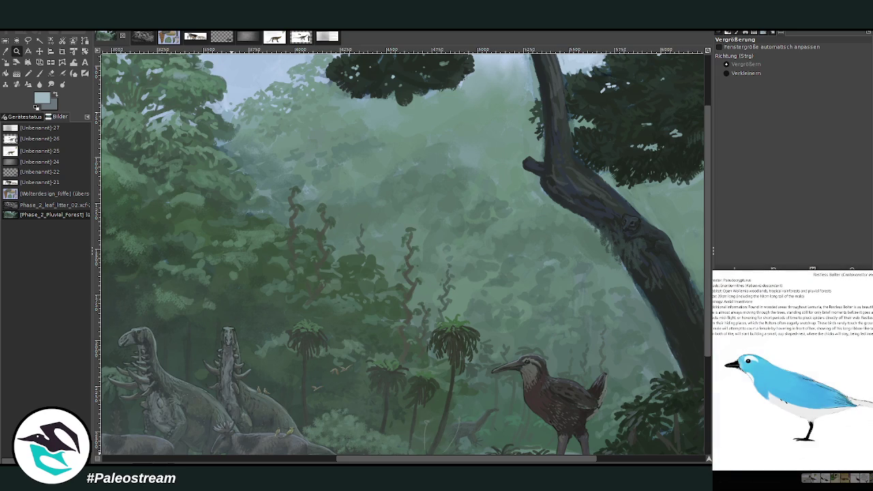
key("Escape")
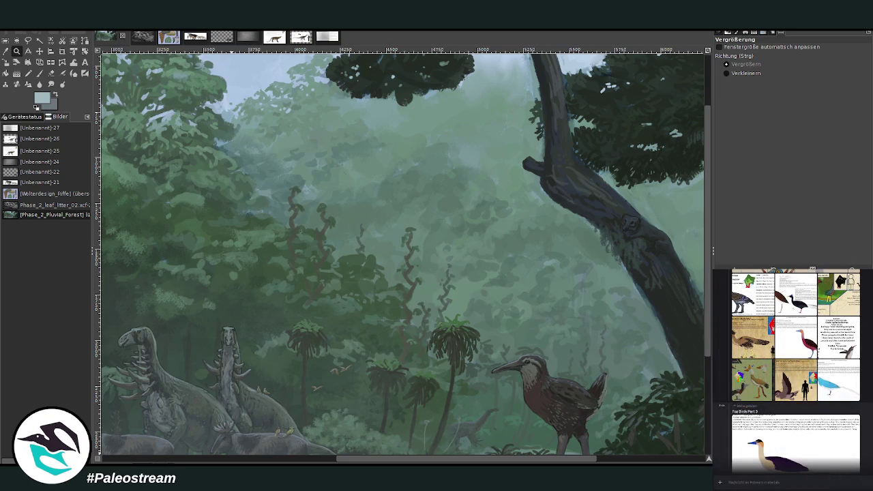
scroll(792, 368, "up", 1)
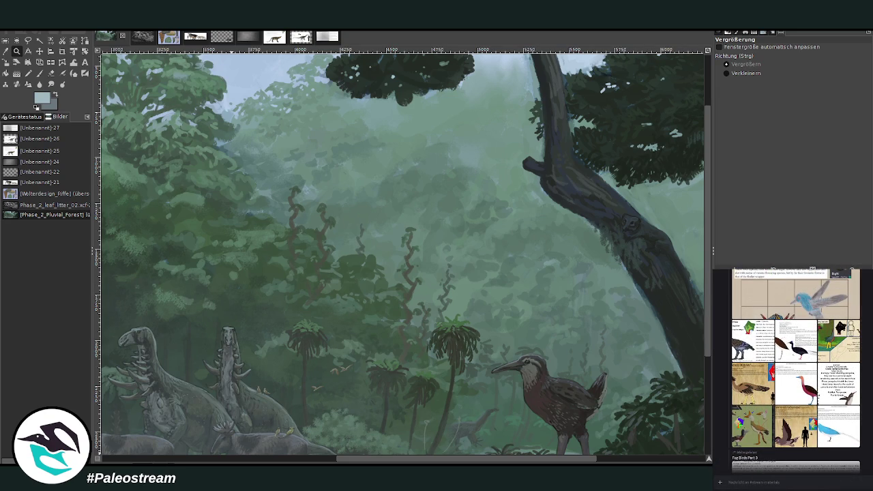
scroll(794, 368, "down", 3)
scroll(792, 368, "up", 2)
scroll(793, 368, "up", 2)
scroll(793, 368, "up", 2)
scroll(793, 368, "up", 2)
scroll(792, 370, "up", 2)
scroll(792, 370, "up", 2)
scroll(792, 370, "up", 2)
scroll(792, 370, "up", 2)
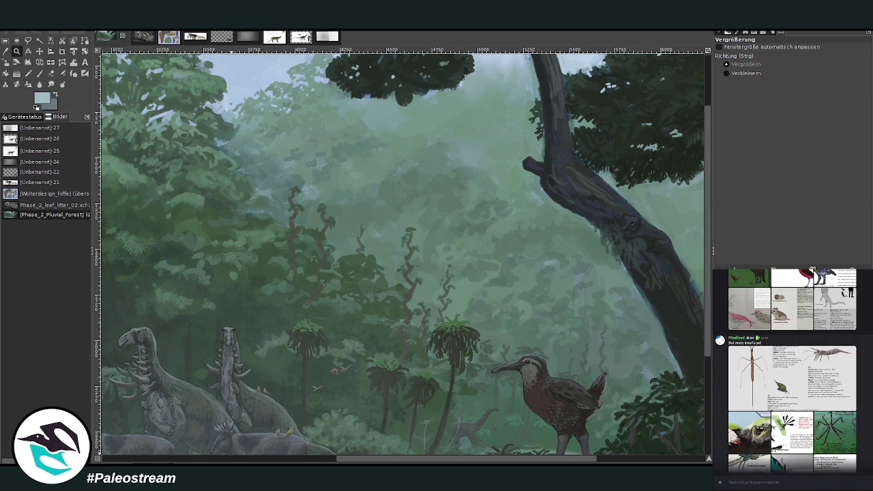
left_click(787, 390)
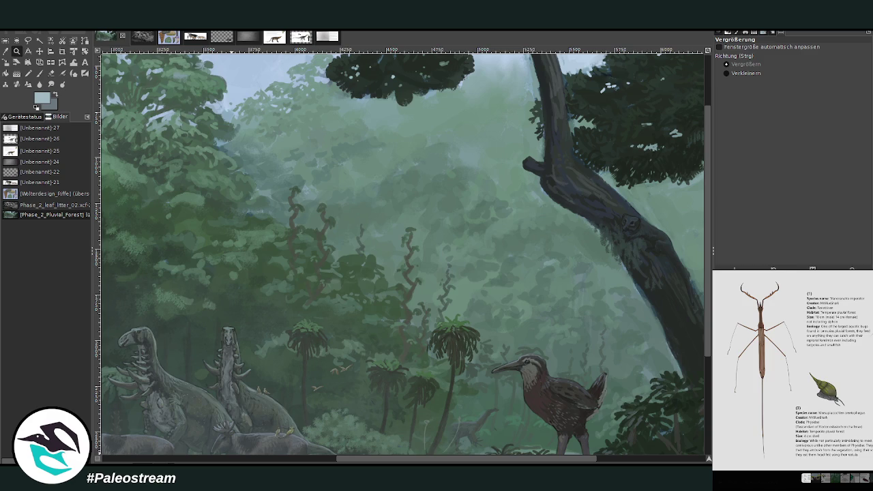
key("Escape")
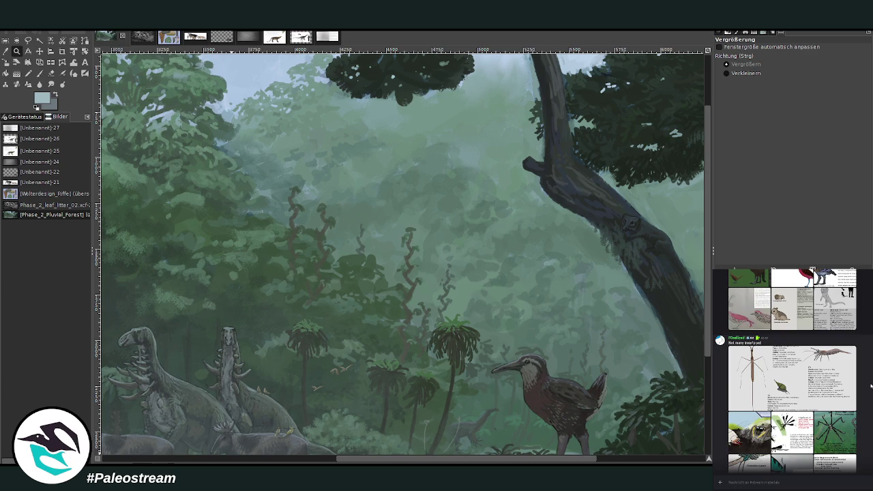
Find the blue bird sheet in the chat, copy it, and paste it into GIMP.
scroll(871, 386, "up", 3)
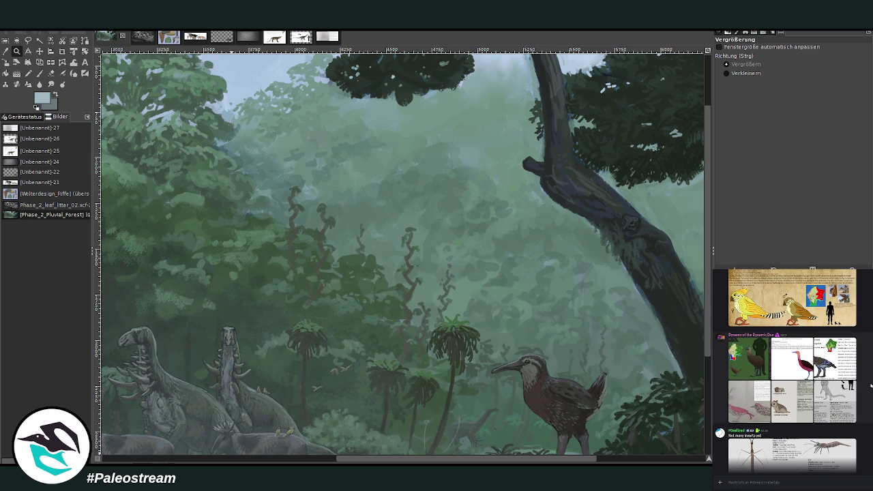
scroll(871, 386, "up", 3)
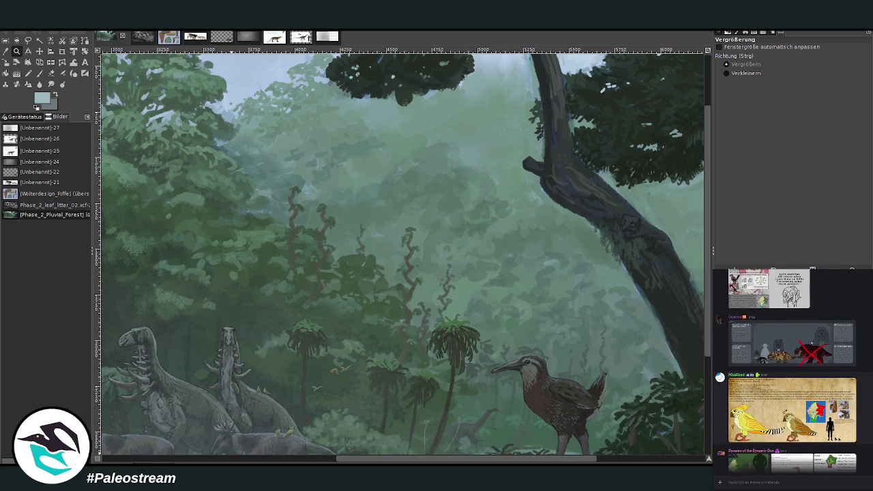
scroll(791, 371, "up", 2)
scroll(791, 372, "up", 2)
scroll(791, 372, "up", 2)
scroll(791, 371, "up", 2)
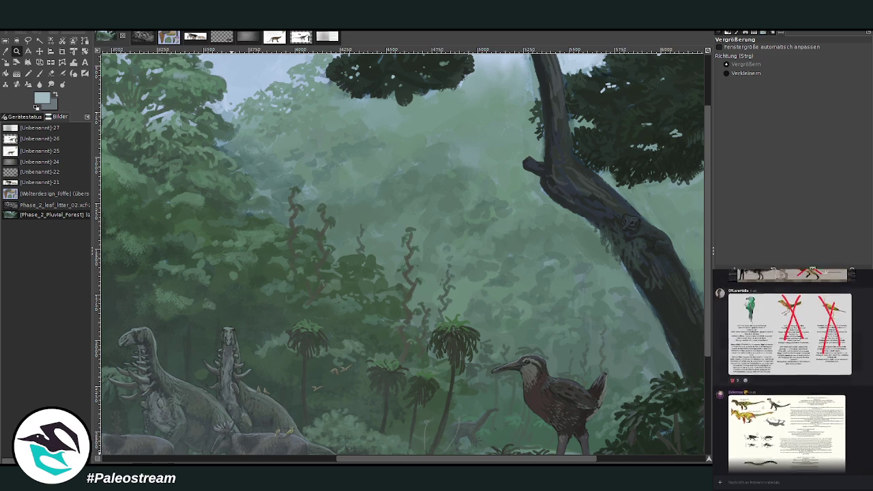
scroll(791, 371, "up", 3)
scroll(791, 372, "up", 1)
scroll(790, 372, "up", 1)
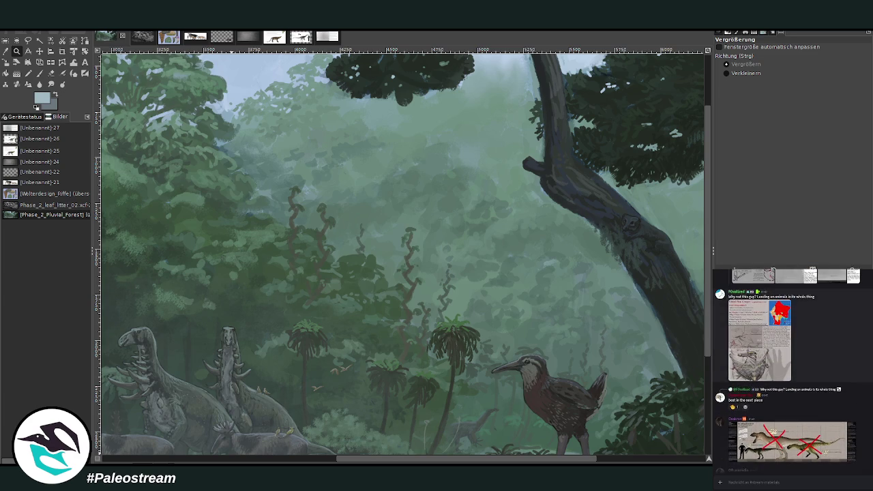
scroll(791, 371, "up", 1)
scroll(791, 371, "up", 1)
scroll(791, 372, "up", 2)
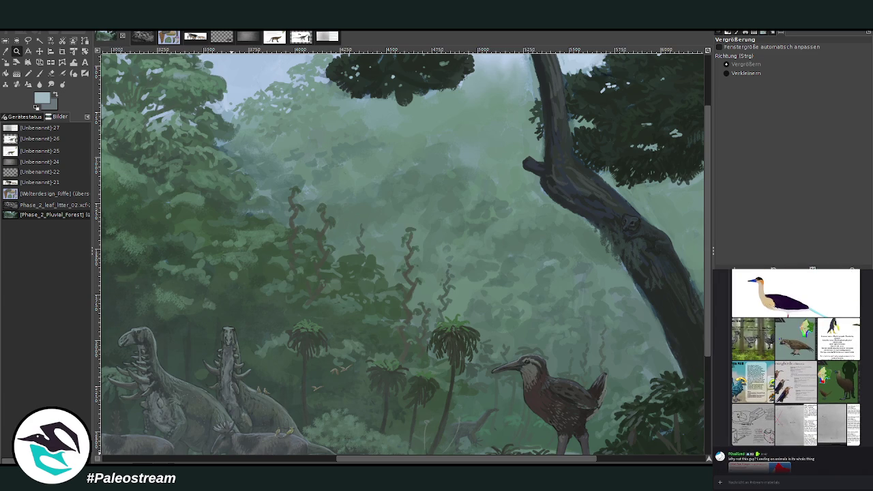
scroll(791, 372, "up", 2)
scroll(790, 372, "up", 1)
scroll(791, 372, "up", 1)
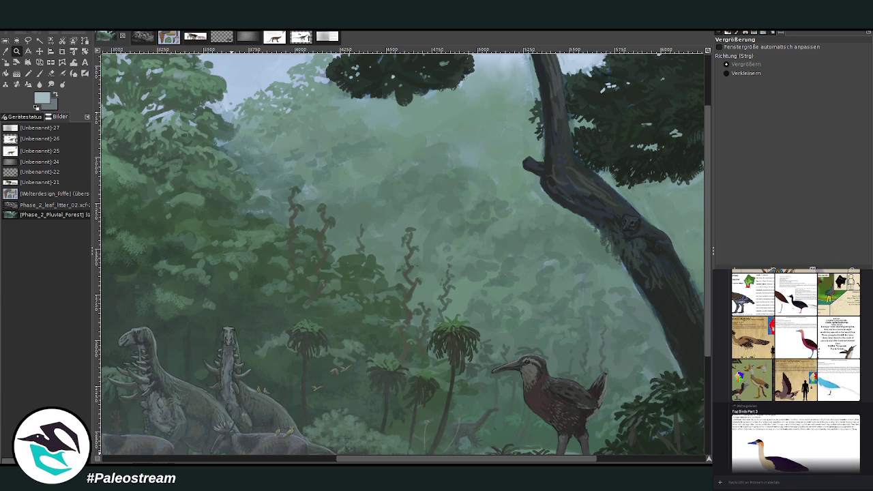
left_click(843, 385)
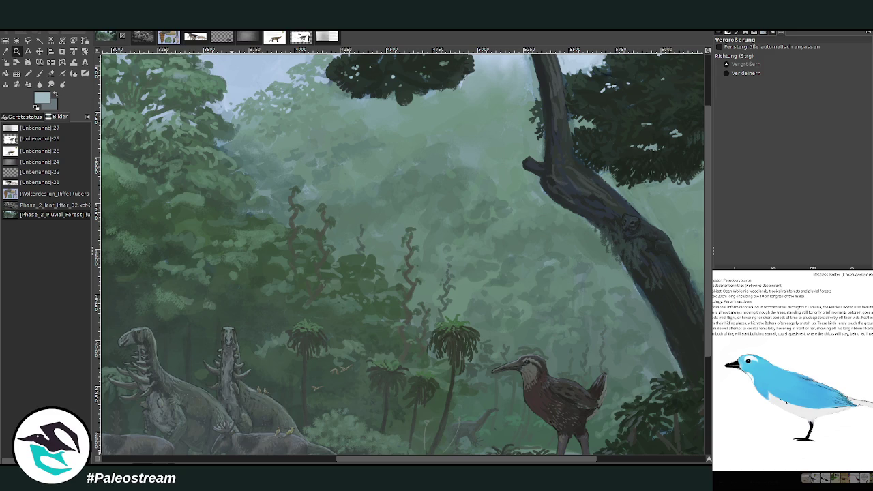
key("Escape")
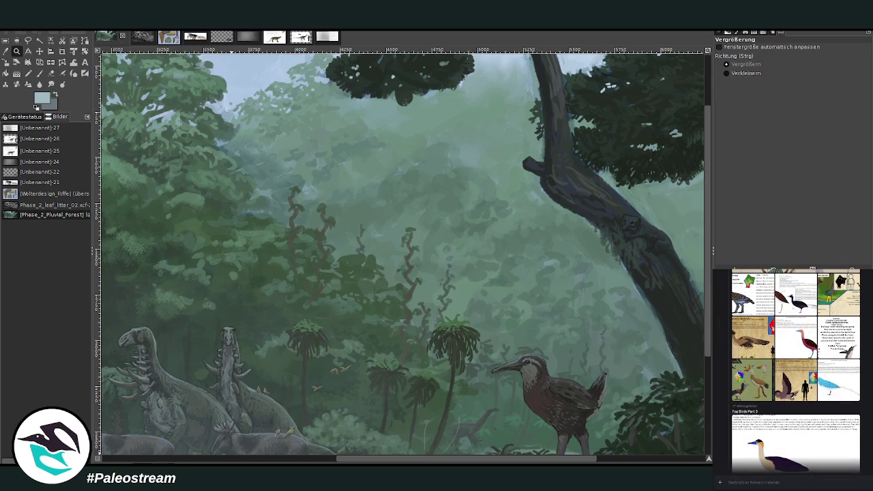
left_click(830, 388)
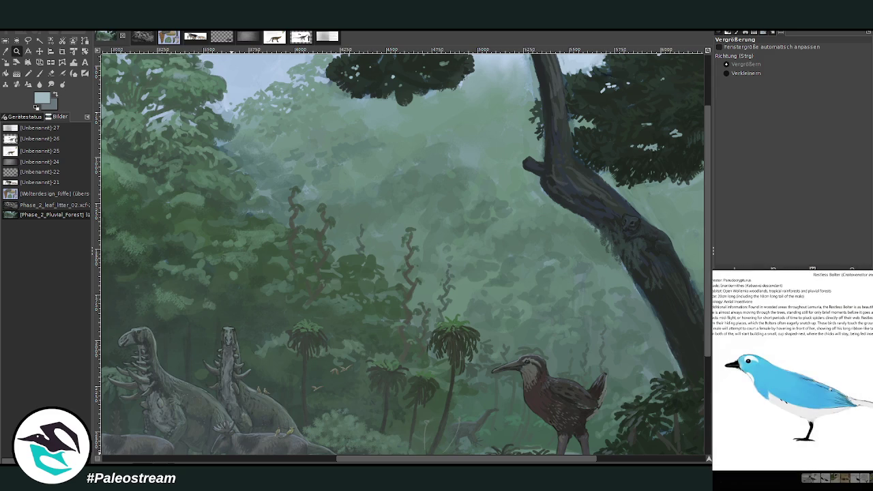
right_click(857, 384)
key("Escape")
key("Escape")
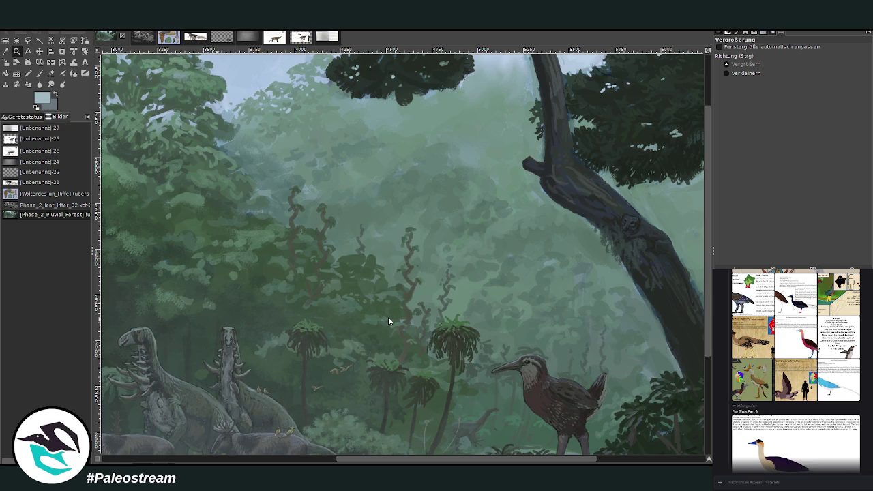
key("ctrl+v")
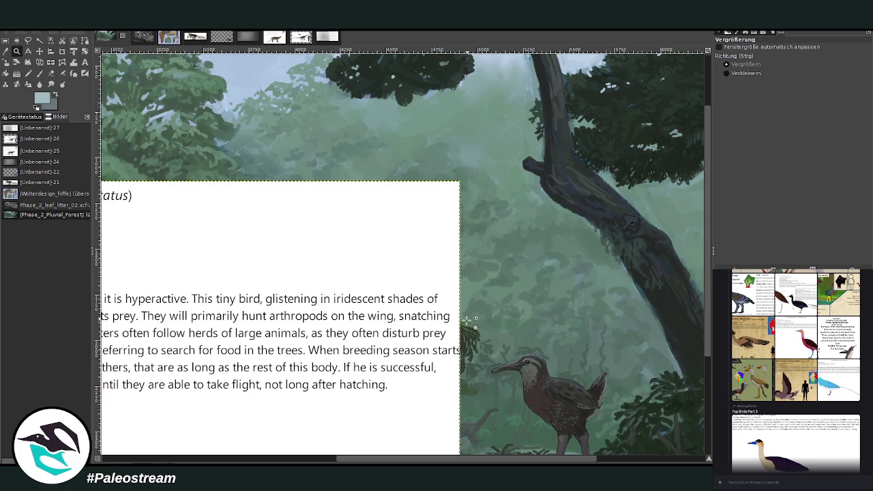
Zoom out and move the pasted blue bird card up and to the right.
left_click(746, 73)
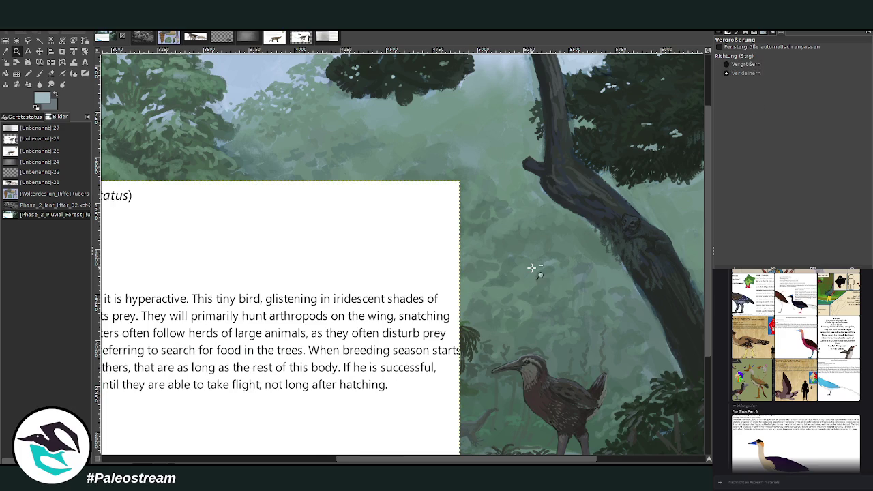
left_click(529, 267)
left_click(40, 51)
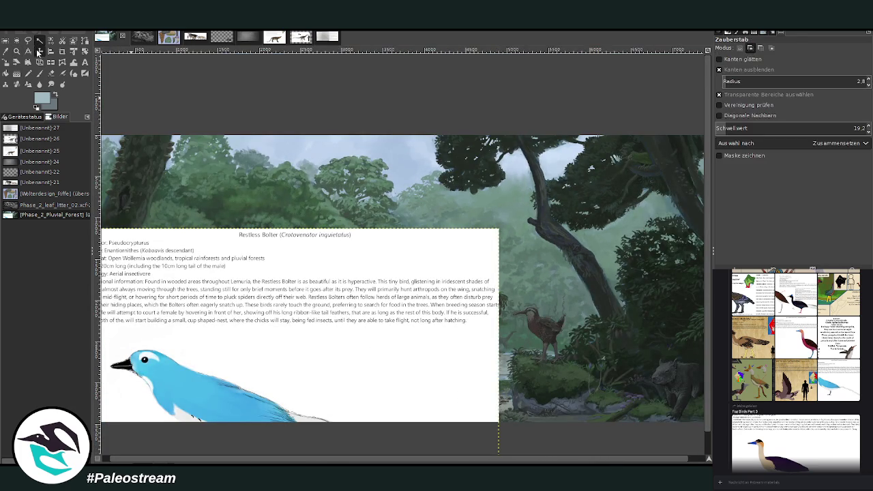
left_click_drag(291, 365, 396, 244)
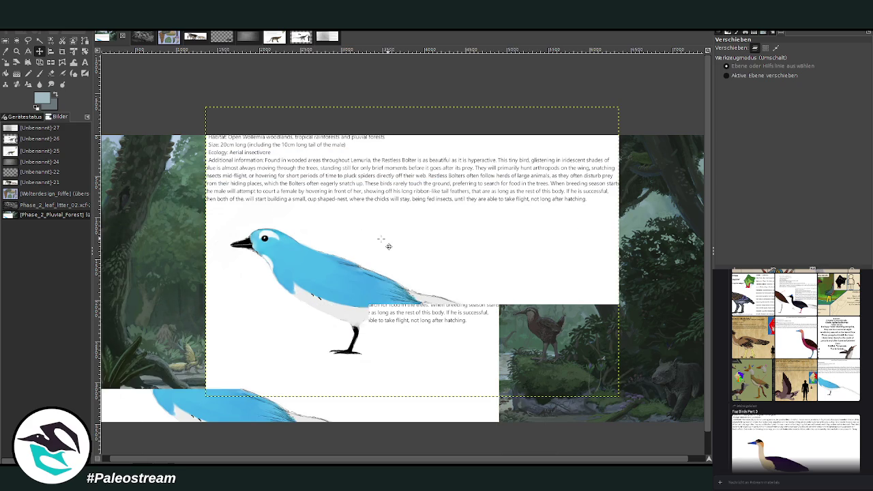
Scale the bird card to 2485×1744 and delete the stray yellow mammal note layer.
left_click(5, 62)
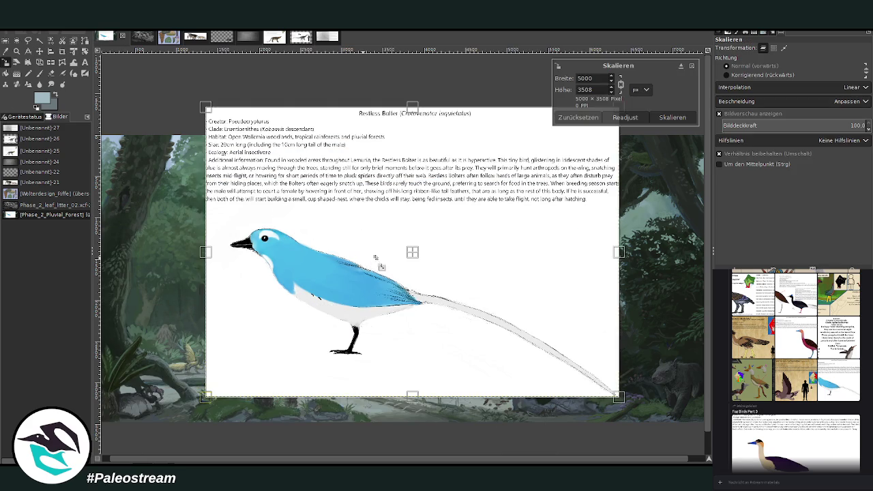
left_click(382, 267)
mouse_move(381, 267)
left_mouse_down()
mouse_move(282, 360)
mouse_move(225, 384)
left_mouse_up()
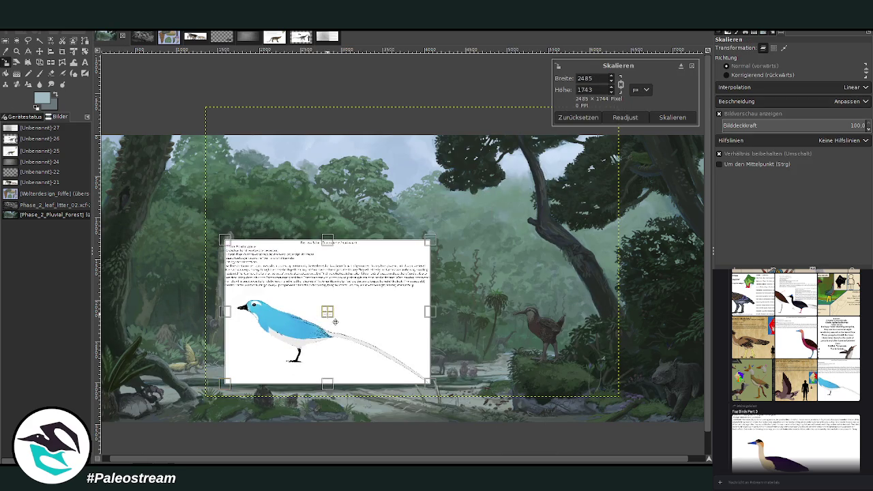
left_click_drag(327, 311, 374, 336)
left_click(655, 120)
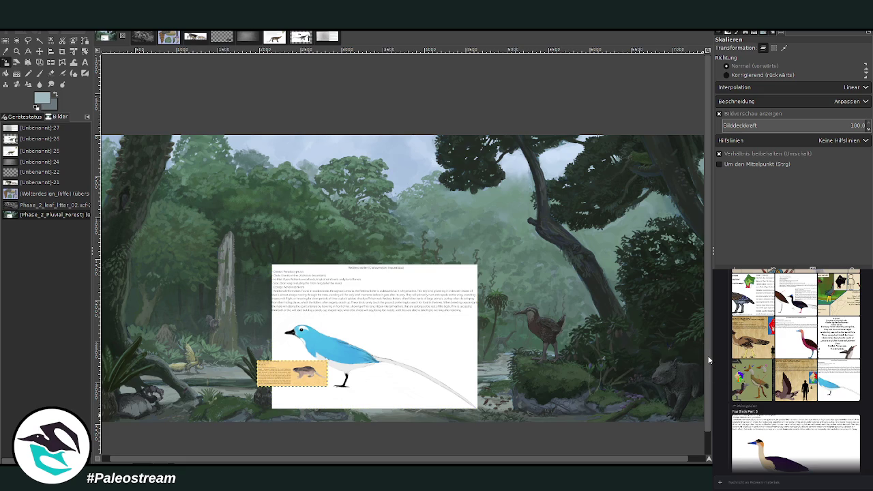
key("Delete")
key("Page_Down")
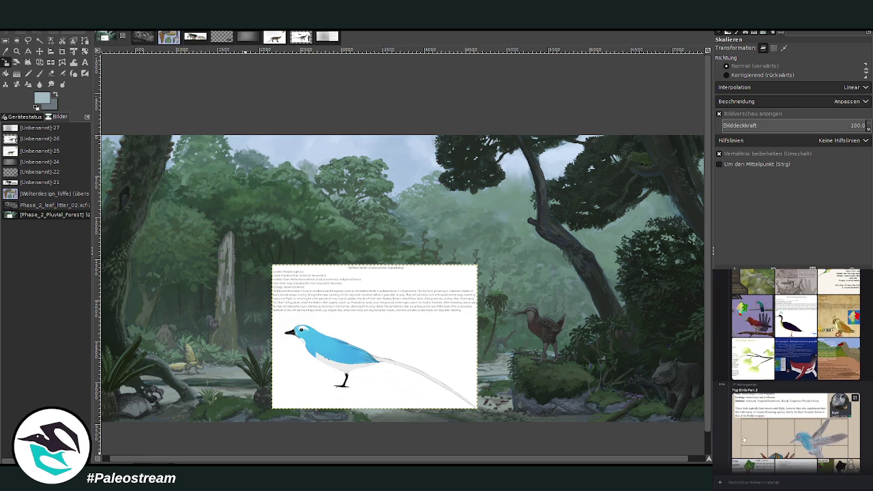
Browse the chat's bird sheets and paste the three-bird parchment sheet onto the canvas.
left_click(743, 439)
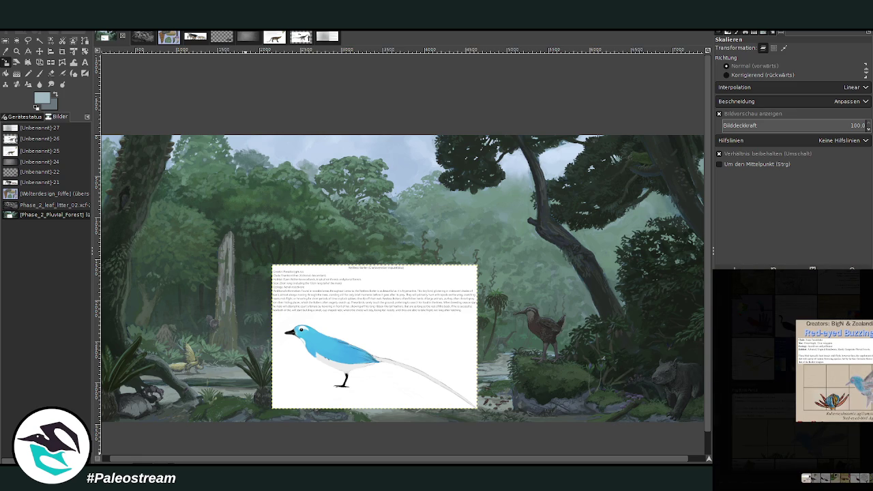
key("Escape")
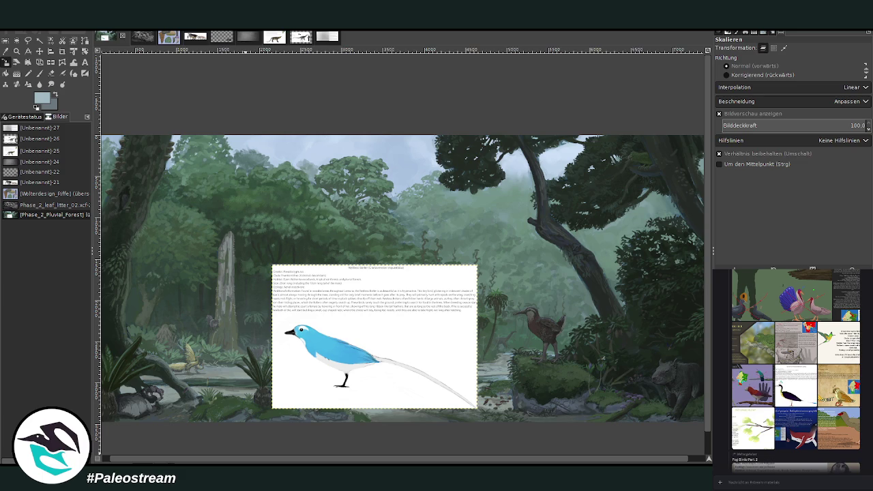
scroll(793, 370, "up", 3)
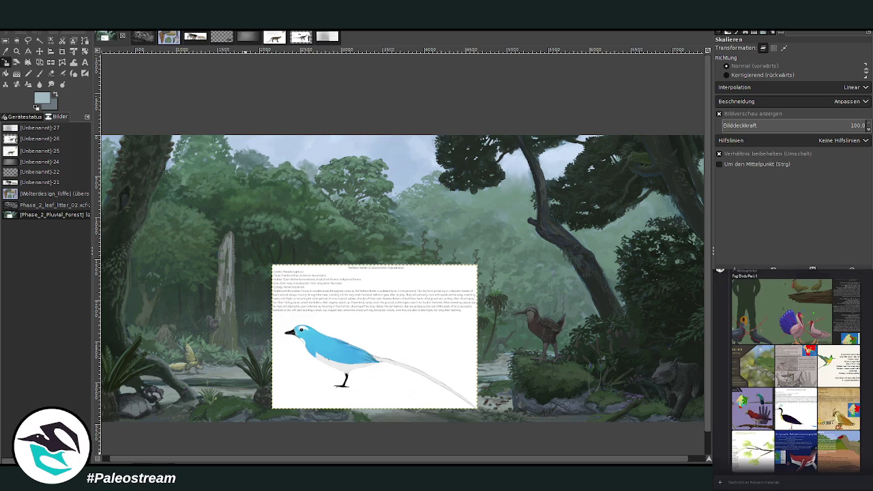
scroll(793, 370, "up", 2)
scroll(777, 382, "up", 3)
scroll(777, 382, "up", 2)
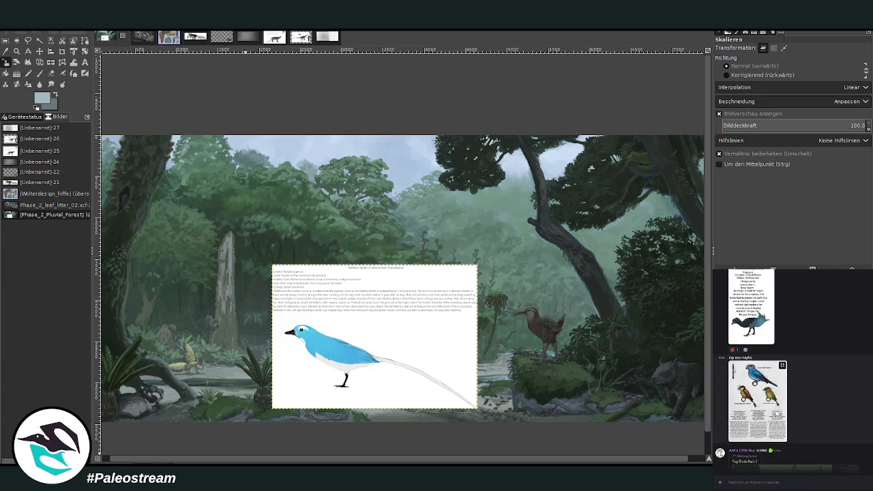
left_click(776, 410)
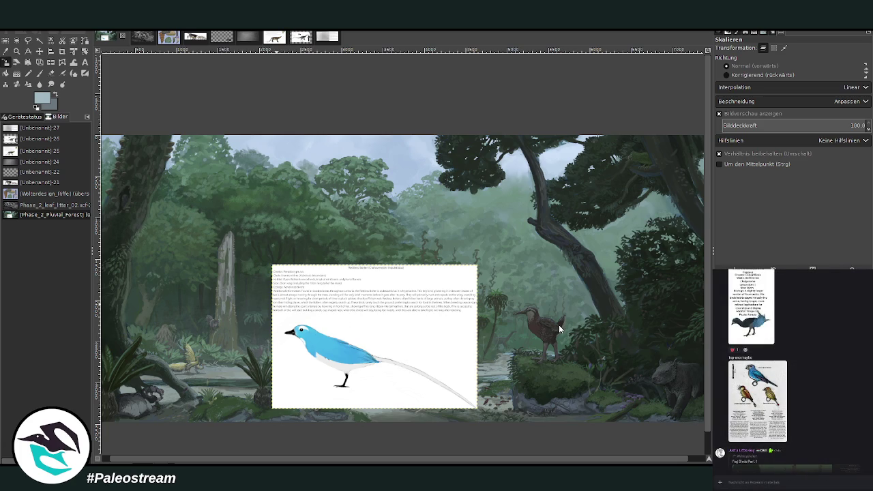
key("ctrl+v")
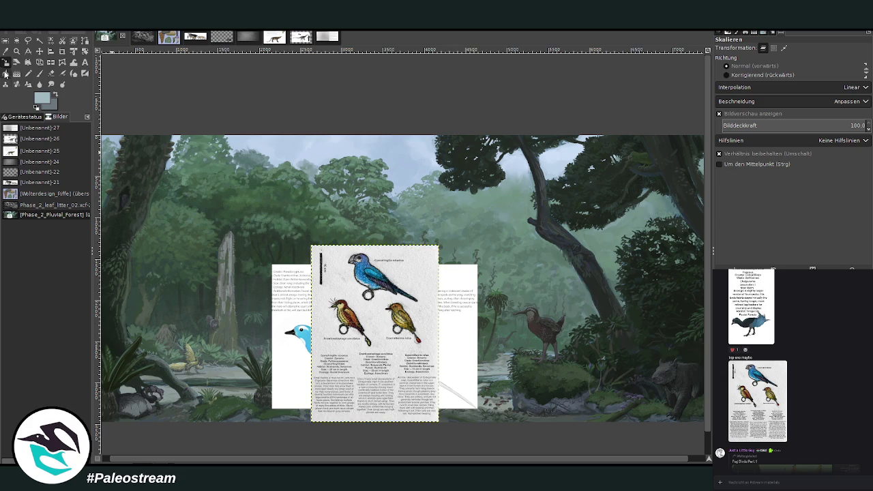
Zoom in and crop the pasted sheet to the Enantiosetophaga concitatus bird and label.
left_click(16, 51)
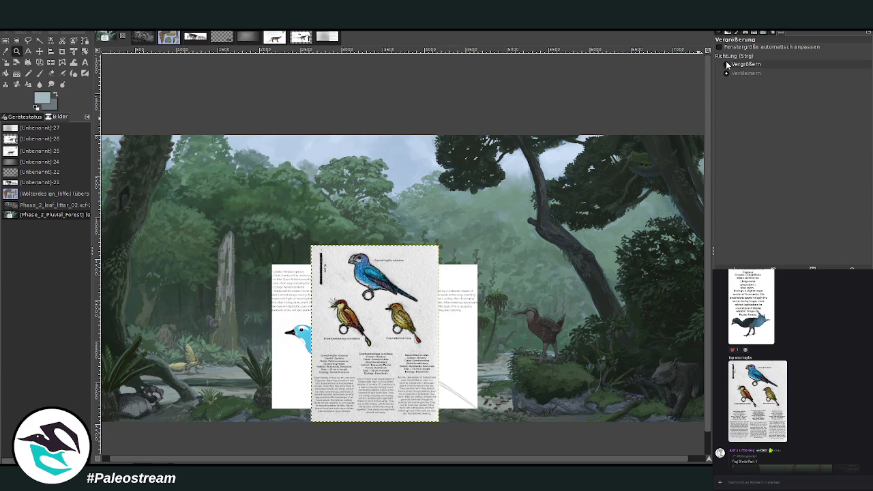
left_click_drag(303, 250, 488, 409)
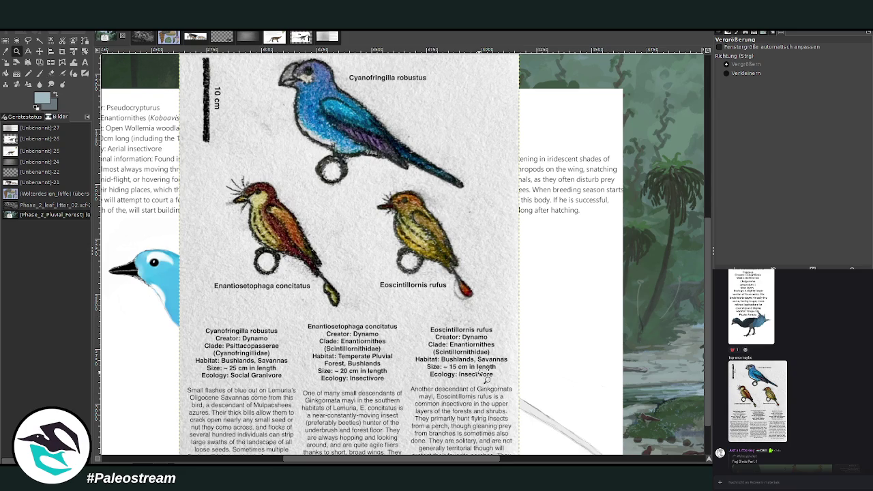
scroll(486, 377, "up", 3)
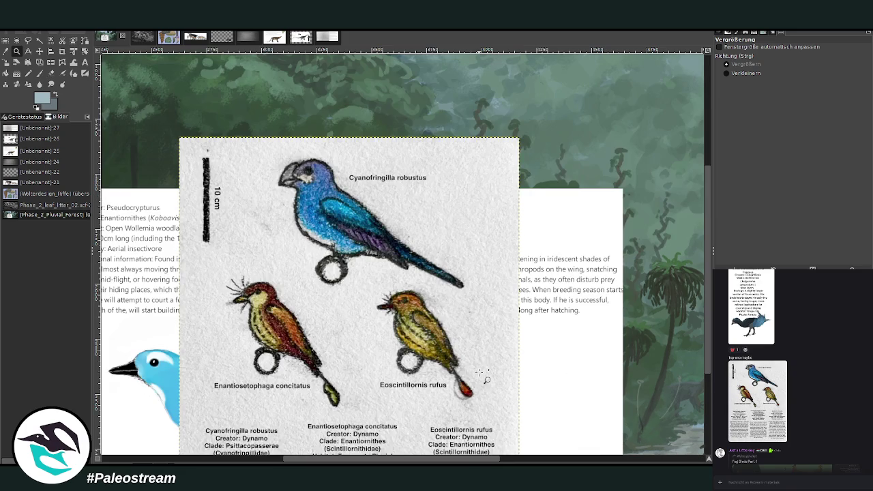
scroll(486, 377, "down", 3)
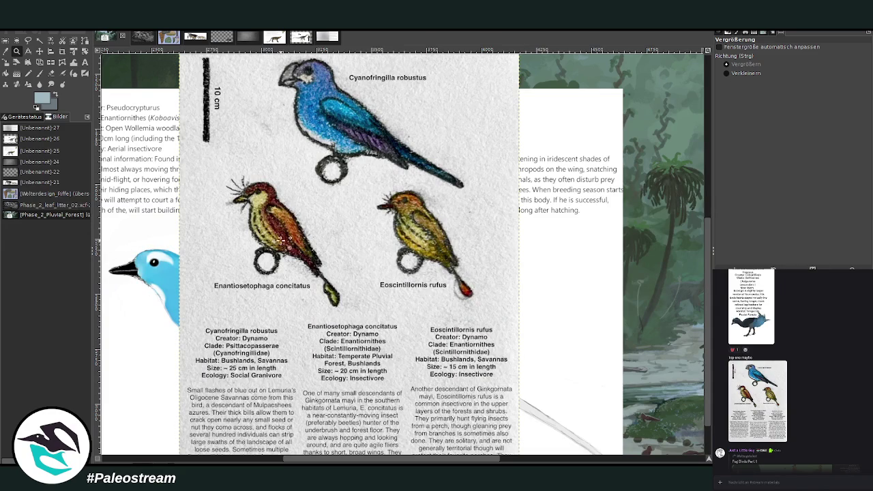
left_click(62, 53)
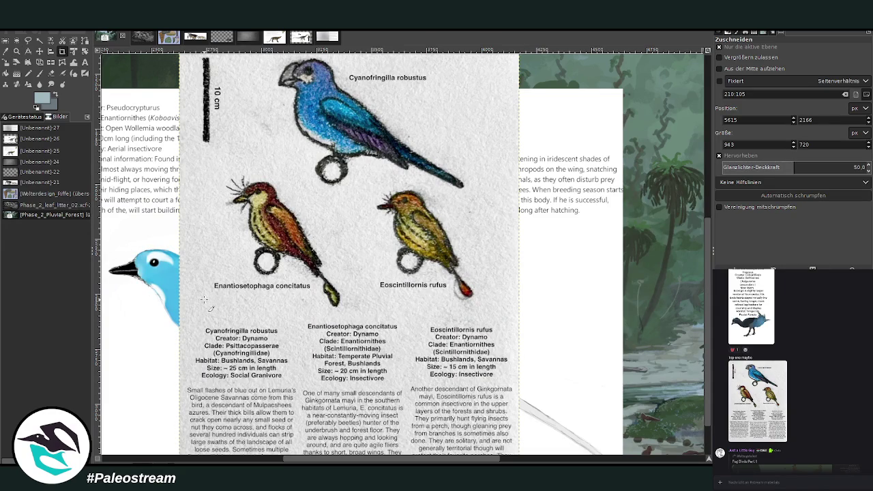
left_click_drag(186, 161, 360, 314)
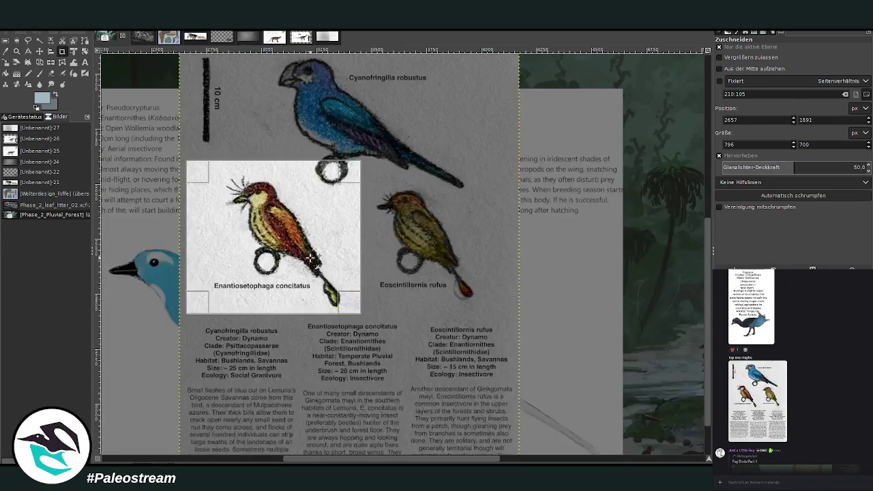
double_click(270, 231)
Zoom back out to show the whole forest scene.
left_click(16, 50)
left_click(726, 73)
left_click(291, 202)
left_click(290, 203)
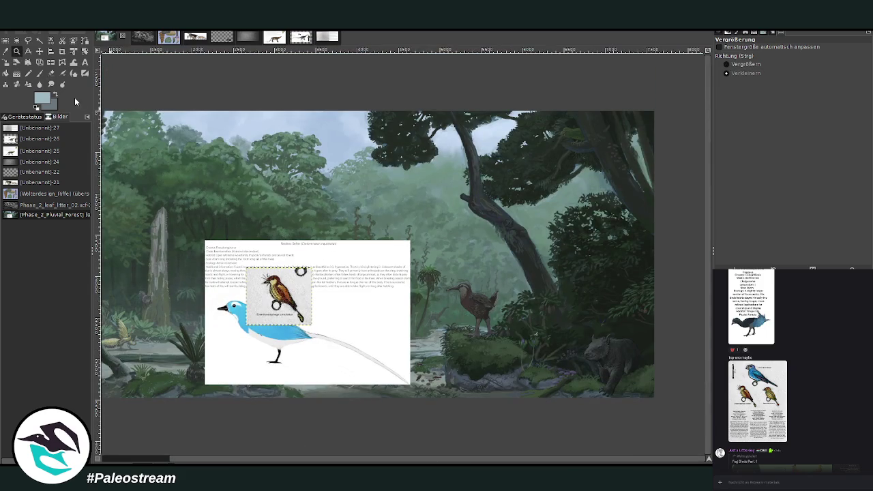
Move the Enantiosetophaga card right of the text panel and shift the panel up-right.
key("m")
left_click_drag(268, 284, 480, 307)
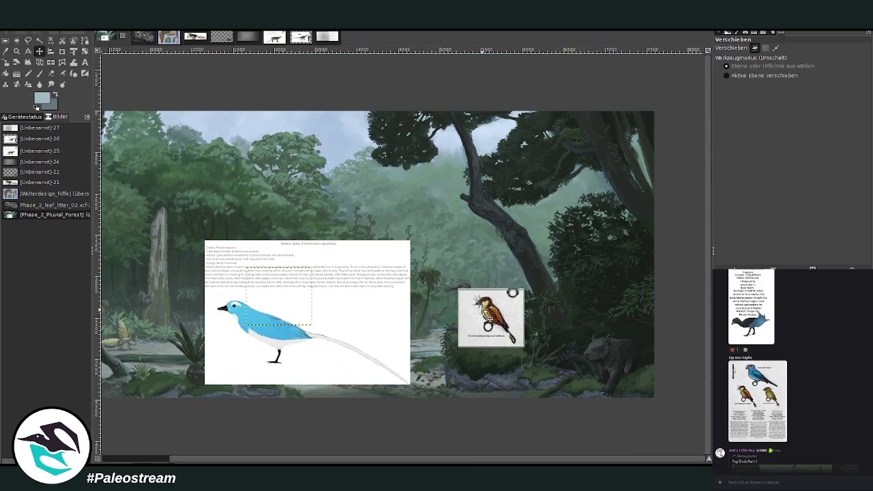
left_click_drag(339, 370, 386, 288)
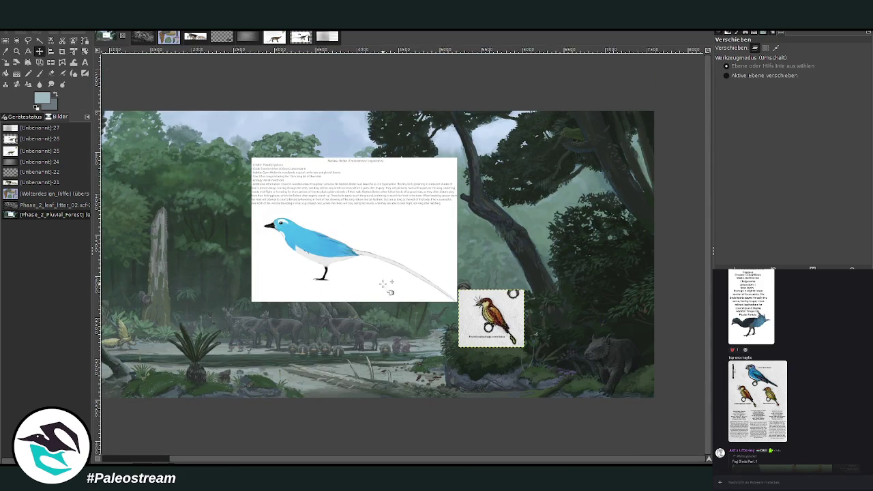
left_click_drag(278, 463, 266, 463)
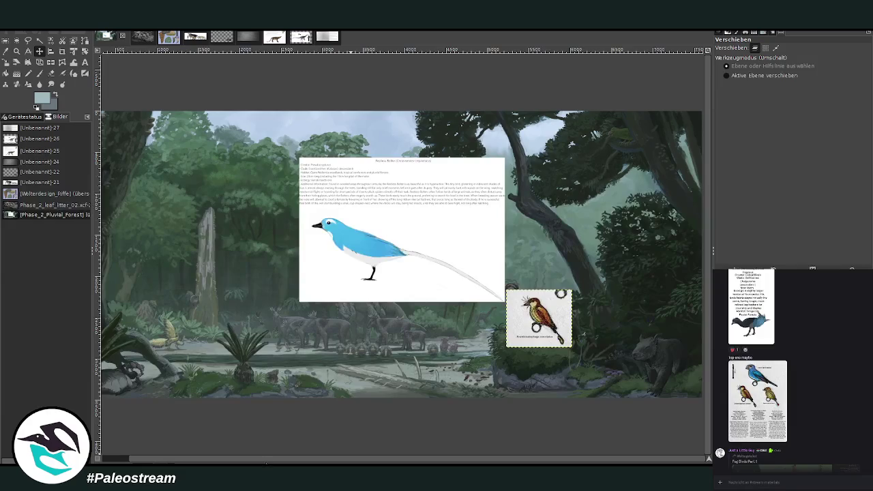
Scroll the chat and enlarge the grey bat image.
scroll(860, 425, "up", 2)
scroll(860, 425, "up", 2)
scroll(860, 426, "up", 2)
scroll(860, 425, "up", 2)
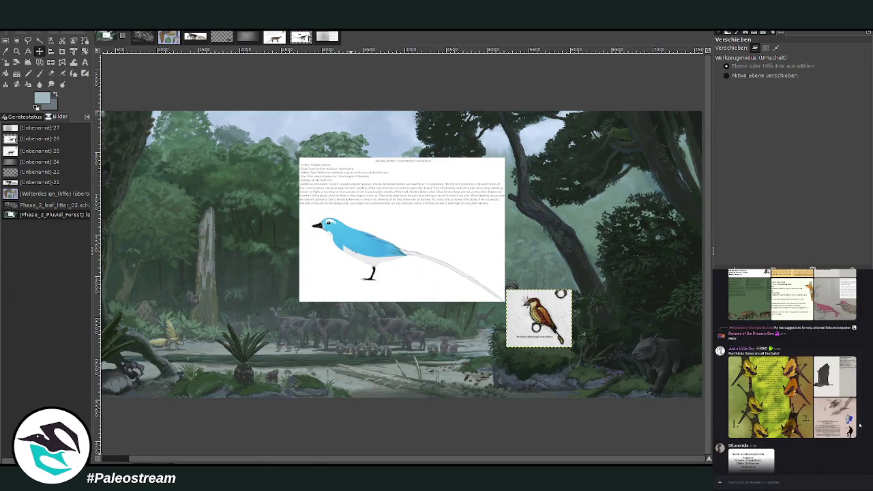
left_click(835, 387)
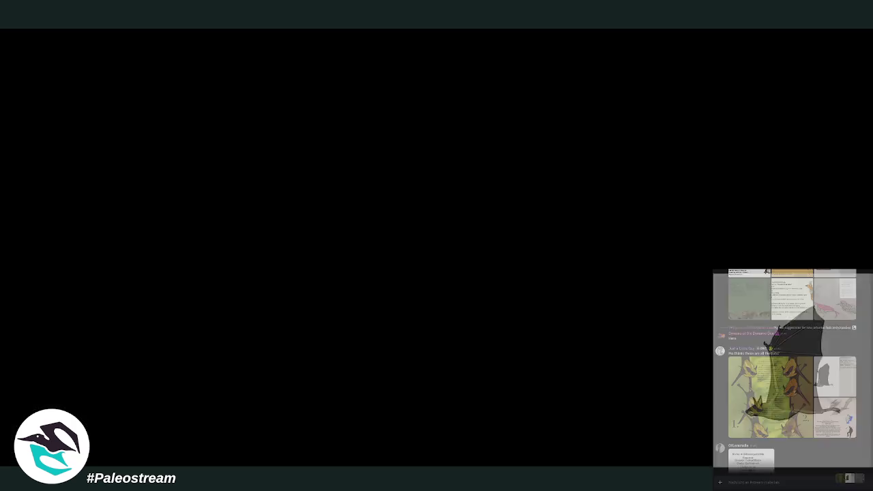
Scroll up through the chat's image posts, previewing a bird image along the way.
scroll(792, 370, "up", 2)
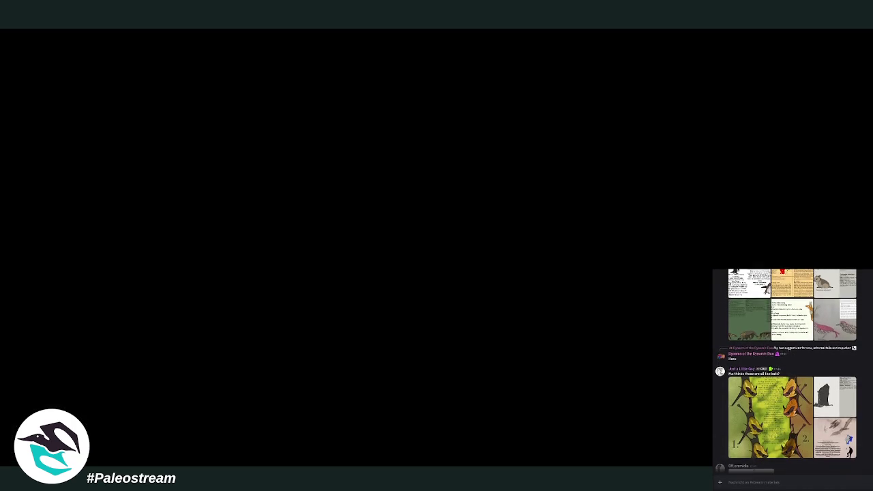
scroll(792, 370, "up", 3)
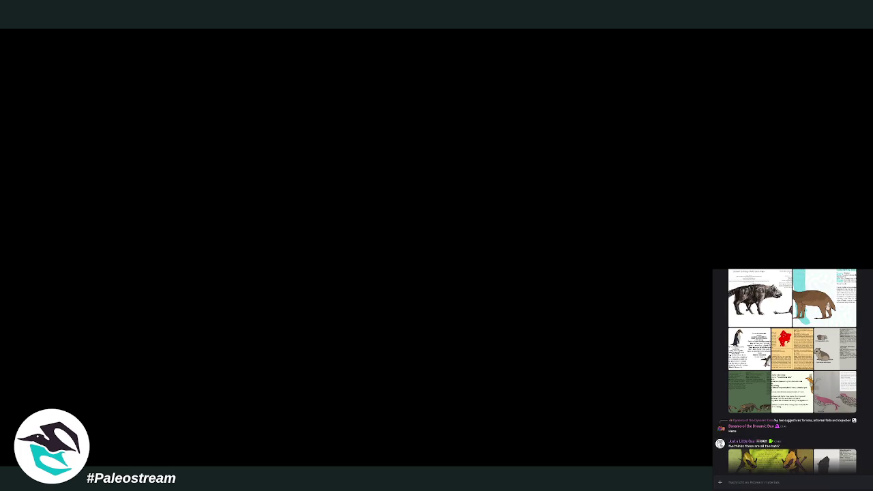
scroll(793, 370, "up", 2)
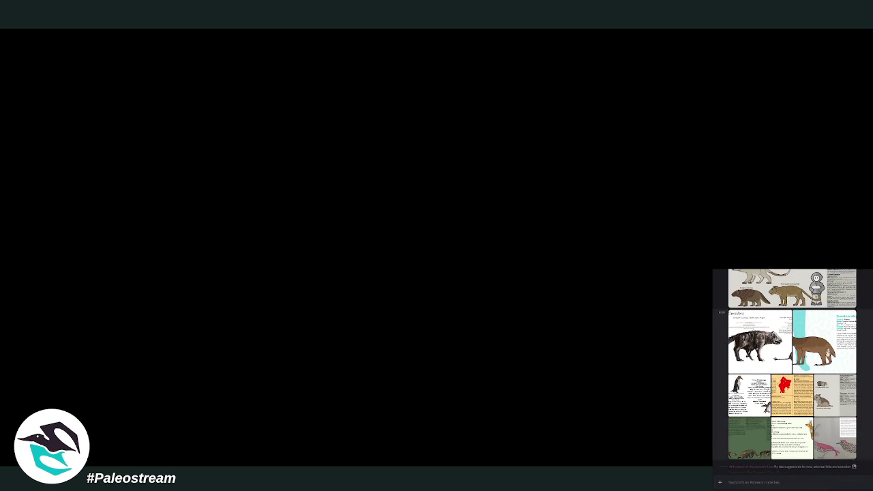
scroll(793, 370, "up", 2)
scroll(792, 370, "up", 2)
scroll(792, 370, "up", 2)
scroll(793, 370, "up", 2)
scroll(792, 370, "up", 2)
scroll(792, 370, "up", 1)
scroll(792, 371, "up", 2)
scroll(792, 370, "up", 1)
scroll(793, 370, "up", 2)
scroll(793, 370, "up", 2)
scroll(792, 370, "up", 2)
scroll(793, 370, "up", 1)
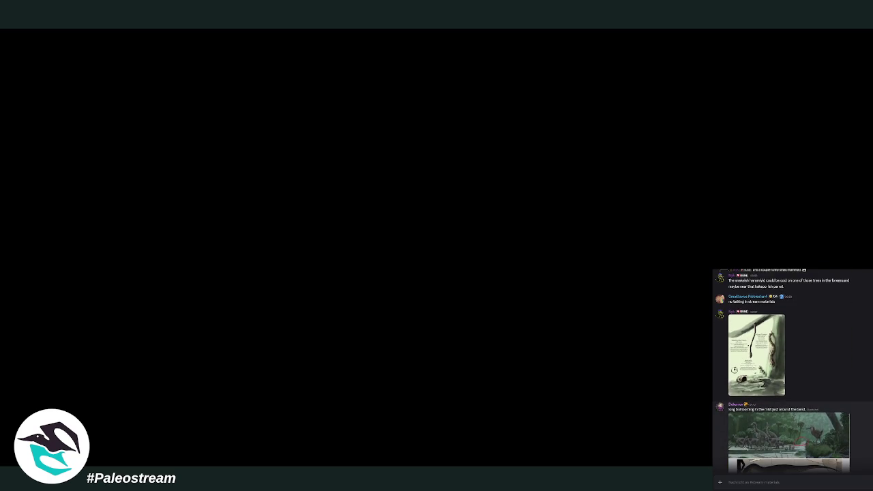
scroll(793, 370, "up", 2)
scroll(792, 370, "up", 1)
scroll(793, 370, "up", 2)
scroll(793, 370, "up", 1)
scroll(792, 371, "up", 1)
scroll(792, 370, "up", 2)
scroll(792, 371, "up", 2)
scroll(793, 370, "up", 1)
scroll(792, 370, "up", 1)
scroll(792, 370, "up", 1)
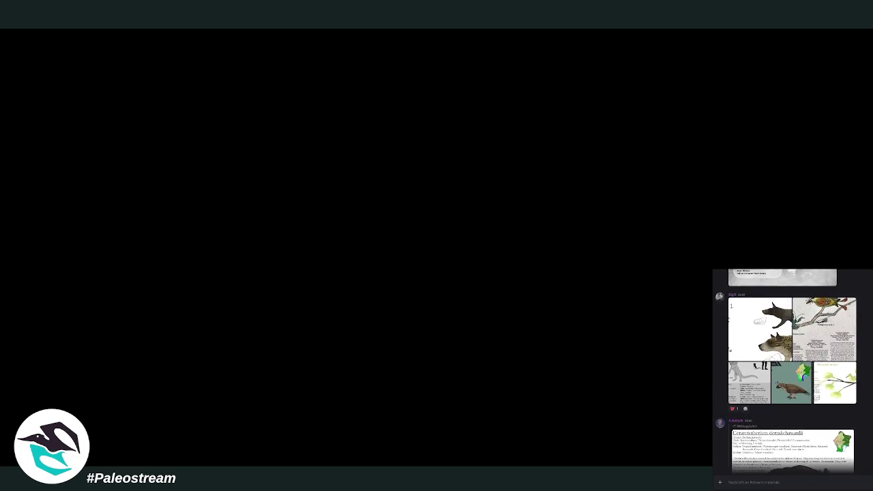
scroll(792, 371, "up", 1)
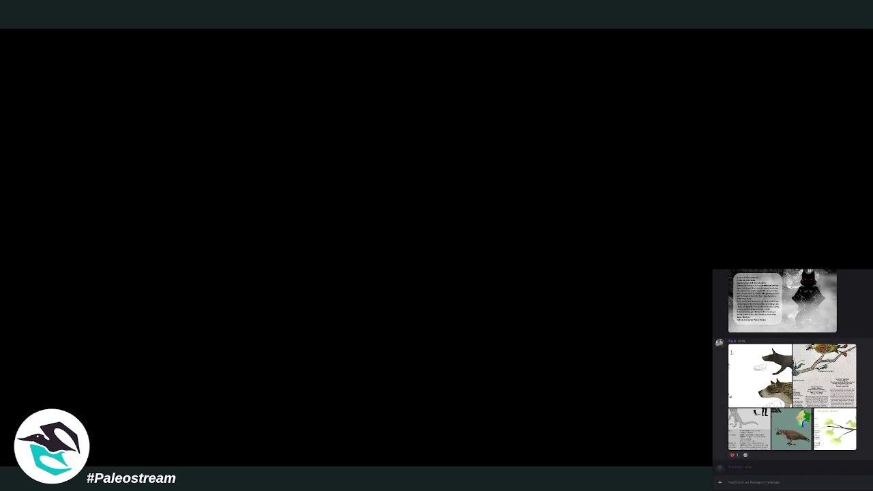
scroll(775, 392, "up", 2)
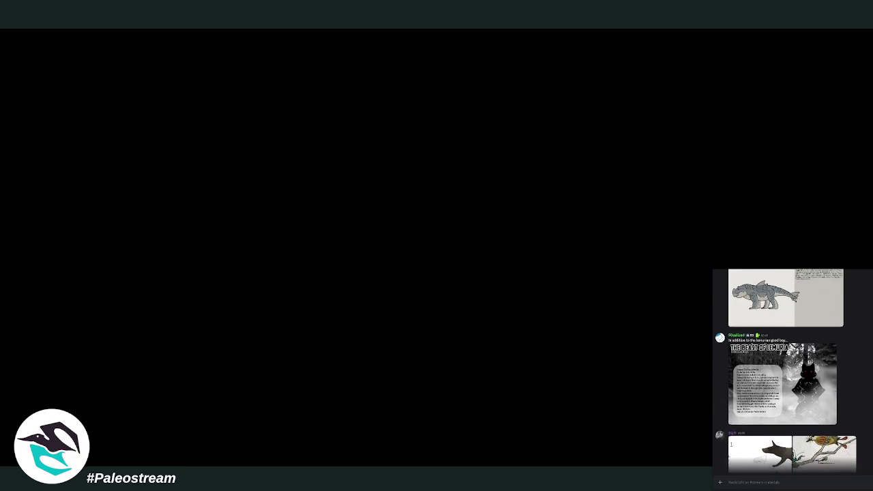
scroll(776, 392, "down", 3)
left_click(776, 392)
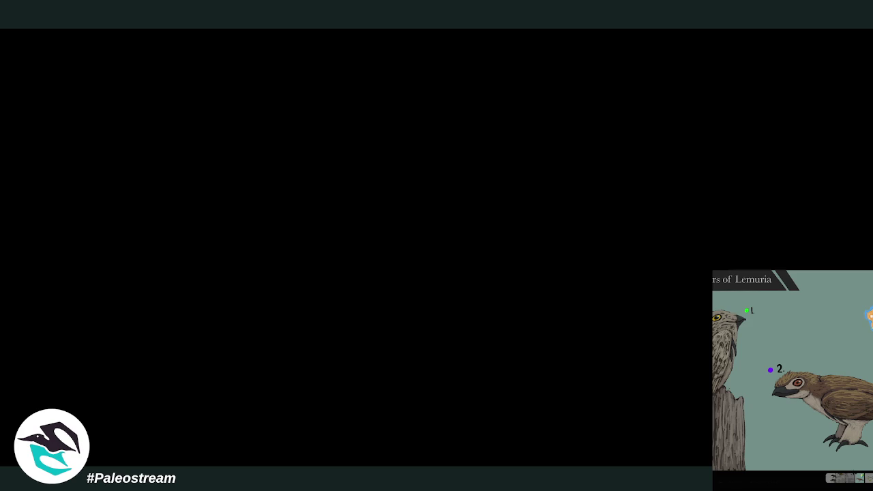
key("Escape")
Open the More Luckyheads of Lemuria image and copy it with Bild kopieren.
scroll(791, 372, "up", 3)
scroll(791, 371, "up", 2)
scroll(791, 371, "up", 2)
scroll(791, 372, "up", 2)
scroll(791, 372, "up", 2)
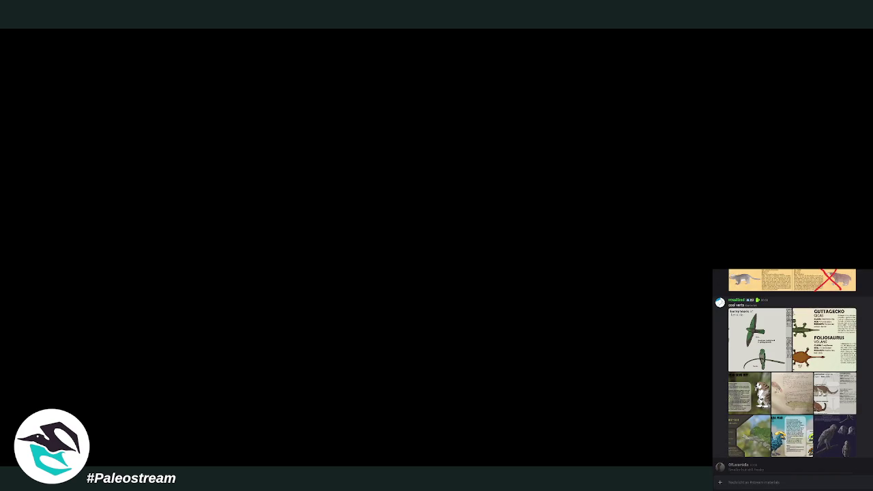
scroll(791, 372, "up", 1)
scroll(791, 371, "up", 2)
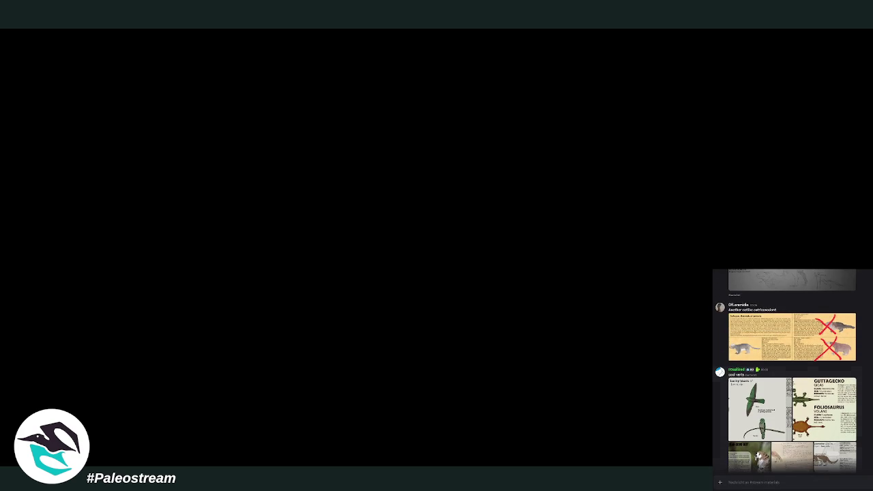
left_click(748, 409)
right_click(802, 372)
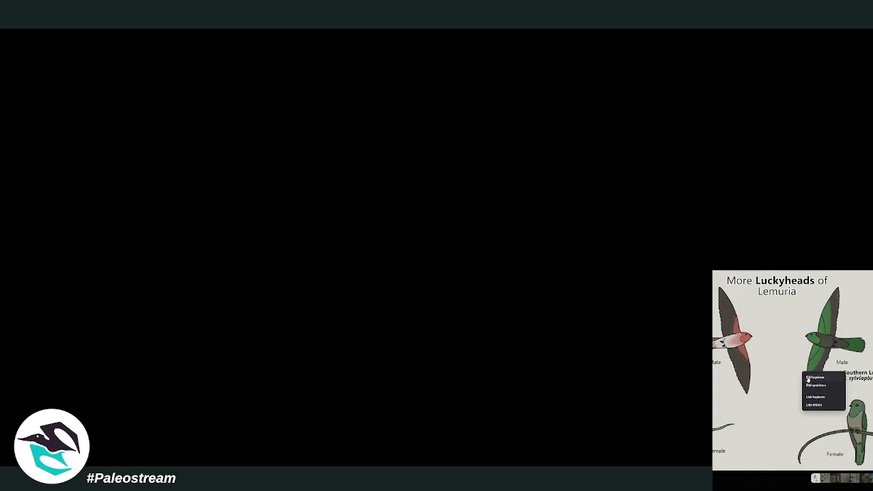
left_click(814, 377)
left_click(757, 482)
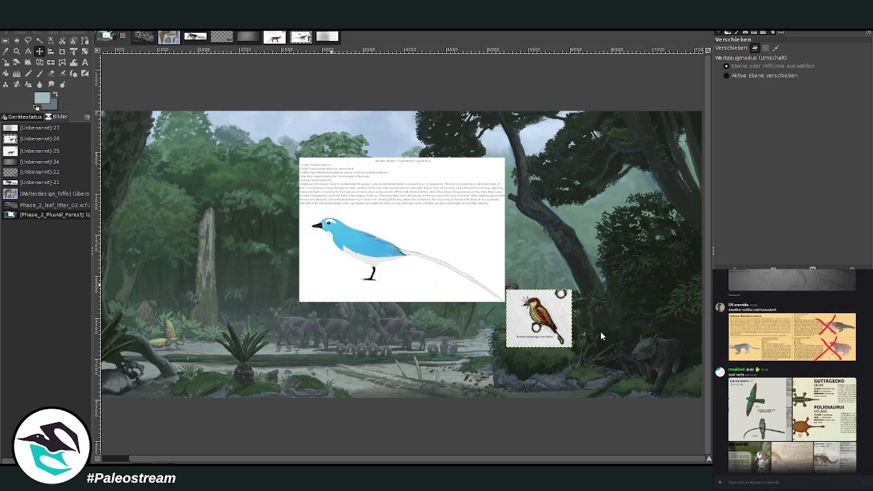
Paste the Luckyheads sheet and crop it to the Southern Luckyhead male and female panel.
key("ctrl+v")
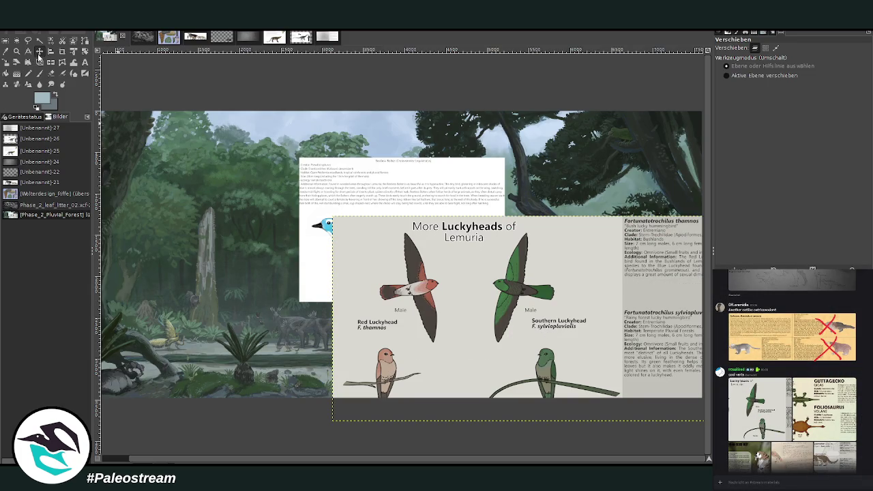
left_click_drag(435, 279, 285, 210)
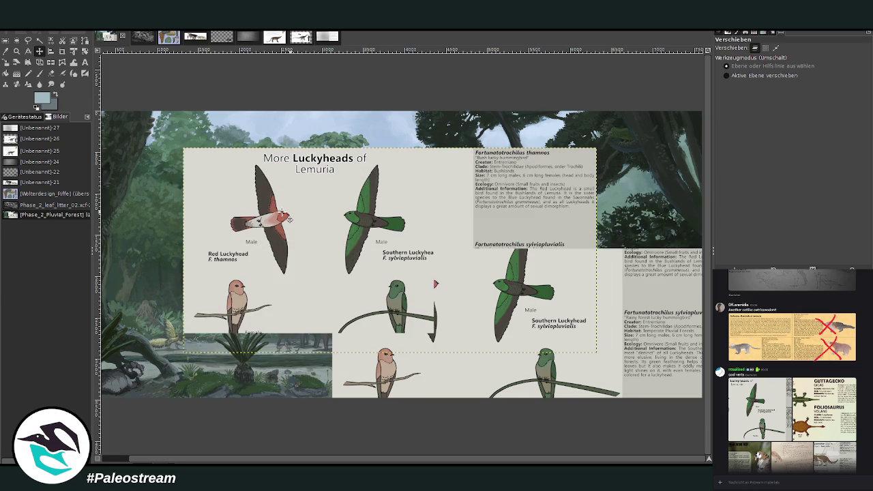
left_click(61, 53)
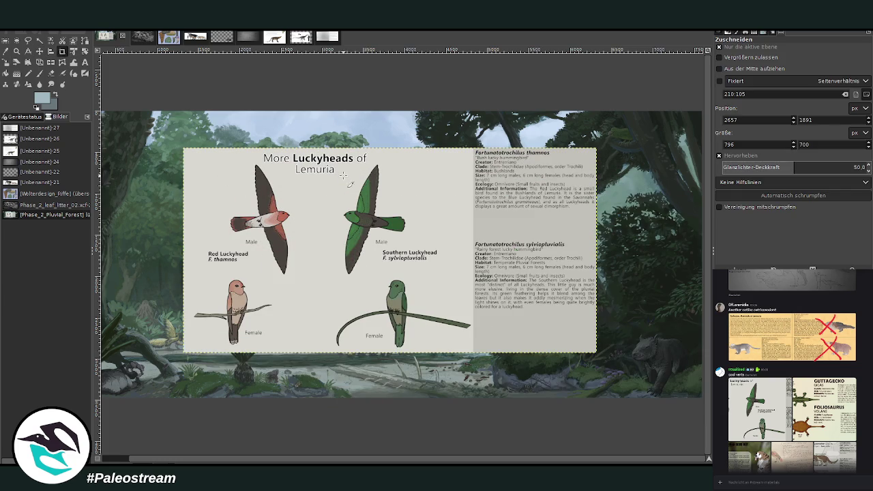
left_click_drag(323, 161, 471, 374)
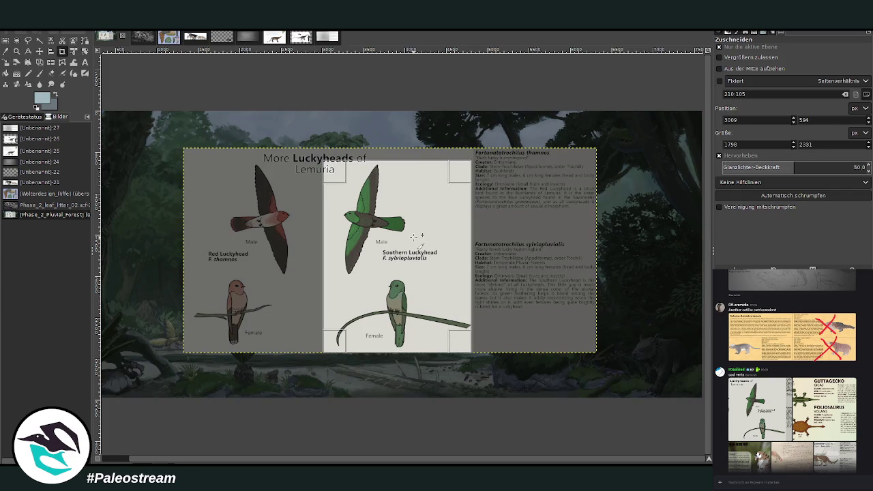
left_click(412, 237)
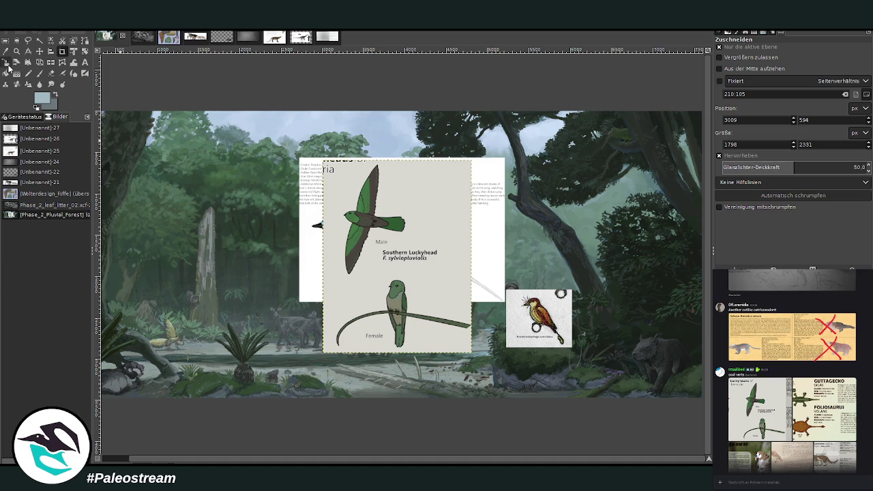
Scale the Southern Luckyhead panel down to 968×1255.
left_click(6, 62)
left_click(389, 268)
mouse_move(389, 268)
left_mouse_down()
mouse_move(362, 304)
mouse_move(260, 223)
left_mouse_up()
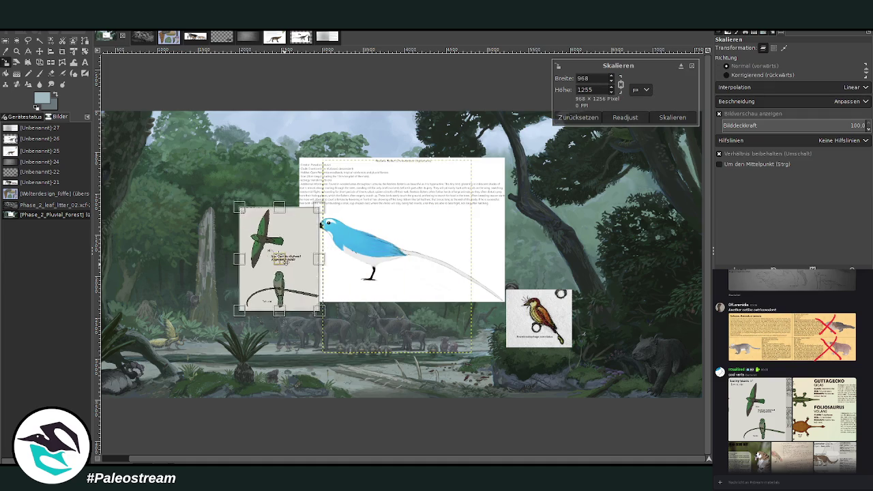
left_click(672, 119)
scroll(790, 372, "up", 2)
scroll(791, 372, "up", 1)
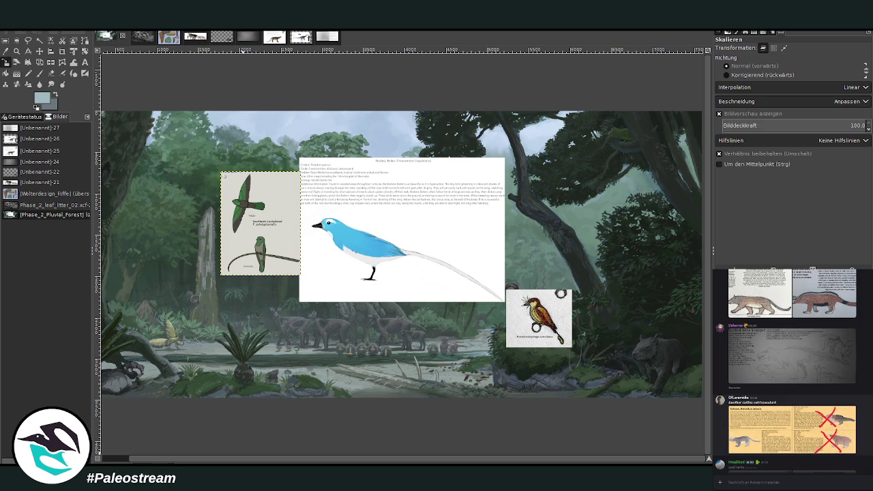
Scroll the side chat to the latest messages and enlarge the posted river photo.
scroll(791, 371, "up", 2)
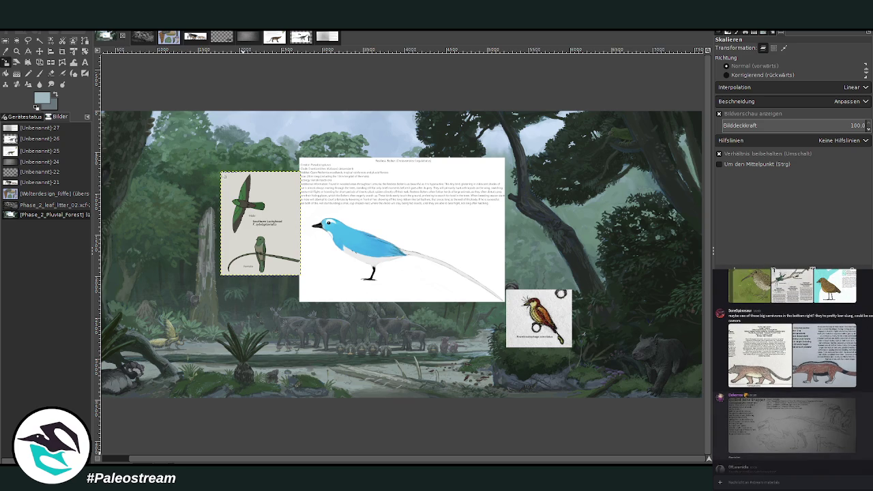
scroll(791, 371, "up", 1)
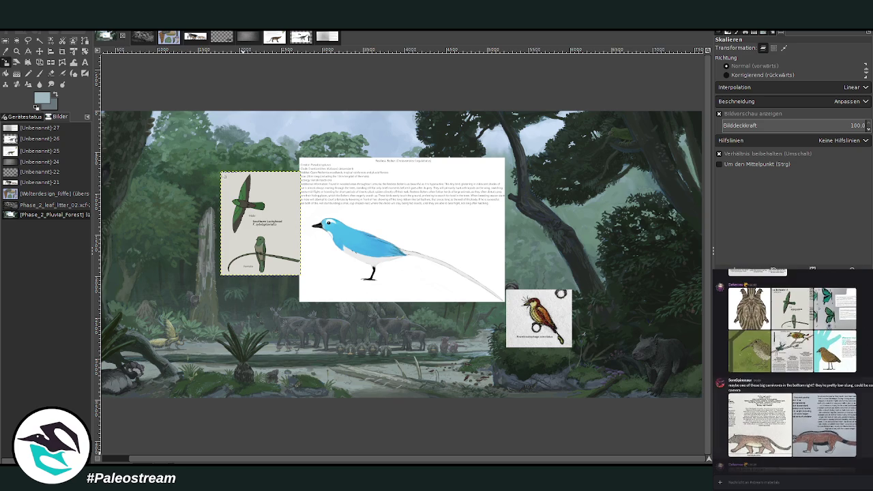
scroll(791, 372, "up", 1)
scroll(791, 372, "up", 1)
scroll(790, 372, "up", 2)
scroll(791, 372, "up", 2)
scroll(791, 371, "up", 2)
scroll(790, 372, "up", 2)
scroll(791, 372, "up", 2)
scroll(791, 372, "up", 2)
scroll(791, 372, "up", 2)
scroll(790, 372, "up", 2)
scroll(791, 372, "down", 2)
scroll(791, 371, "down", 2)
scroll(791, 372, "down", 2)
scroll(791, 372, "down", 2)
scroll(791, 372, "up", 2)
scroll(791, 372, "up", 2)
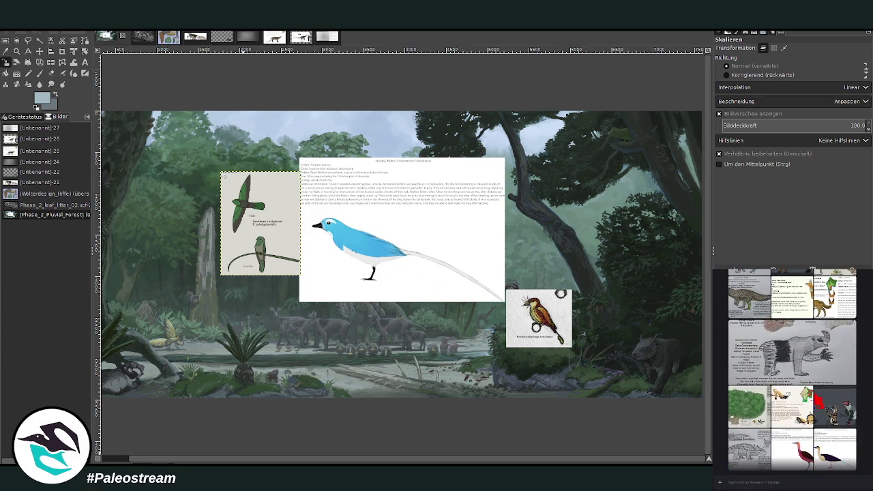
scroll(791, 371, "up", 2)
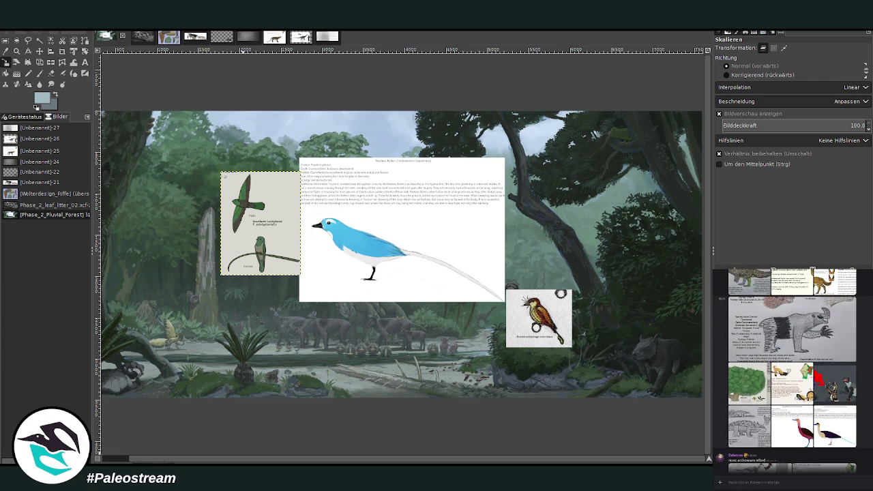
scroll(791, 372, "up", 2)
scroll(791, 371, "up", 2)
scroll(791, 372, "up", 2)
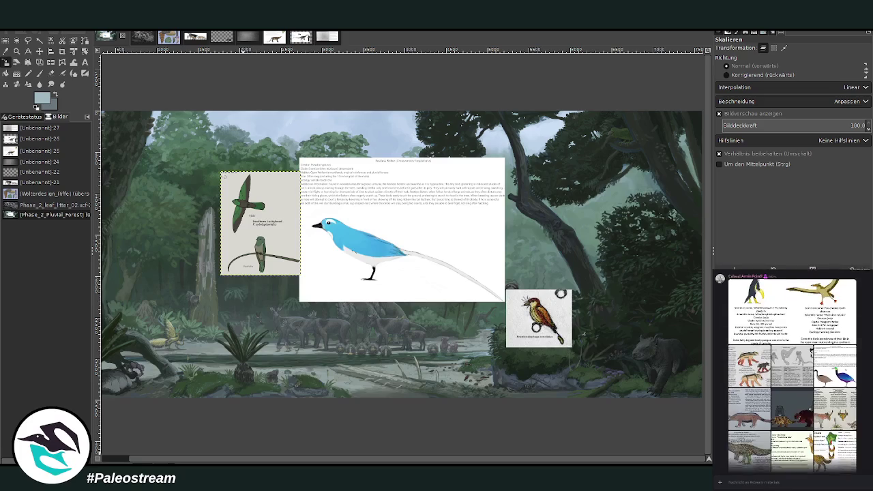
scroll(791, 372, "down", 2)
scroll(791, 371, "down", 2)
scroll(791, 372, "down", 2)
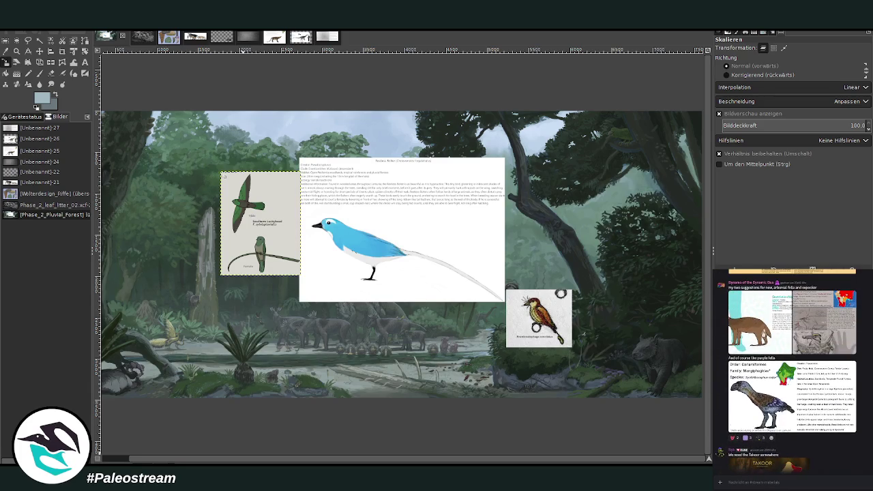
scroll(791, 371, "down", 3)
scroll(791, 371, "down", 3)
scroll(791, 372, "down", 1)
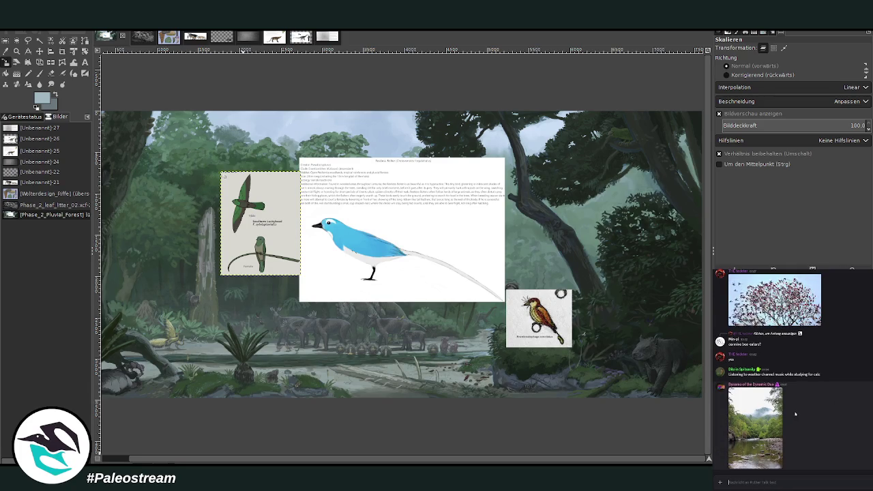
scroll(811, 412, "up", 2)
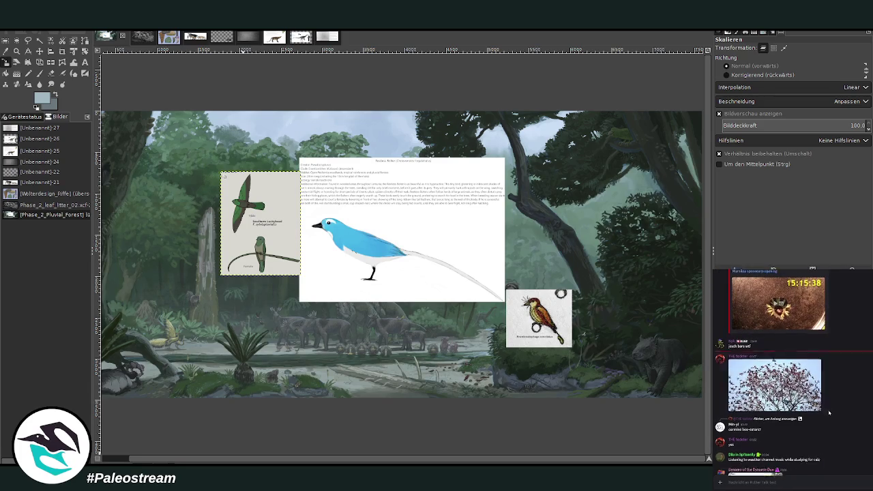
scroll(829, 413, "down", 2)
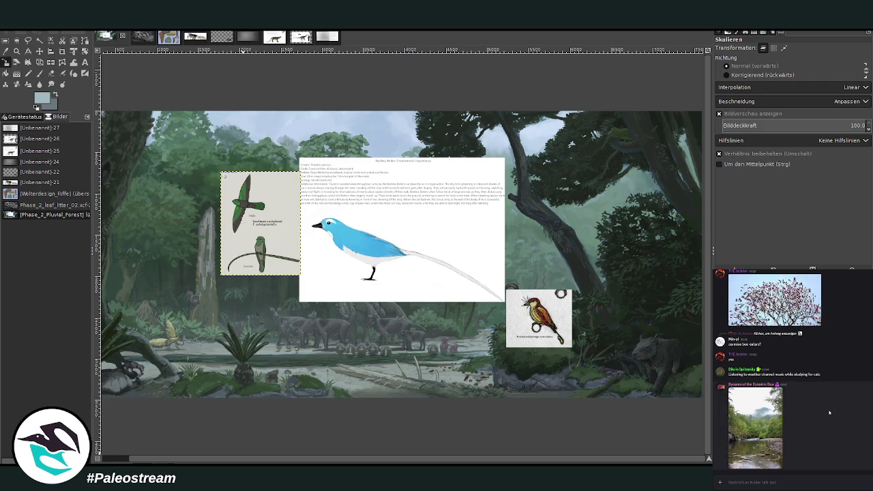
left_click(776, 394)
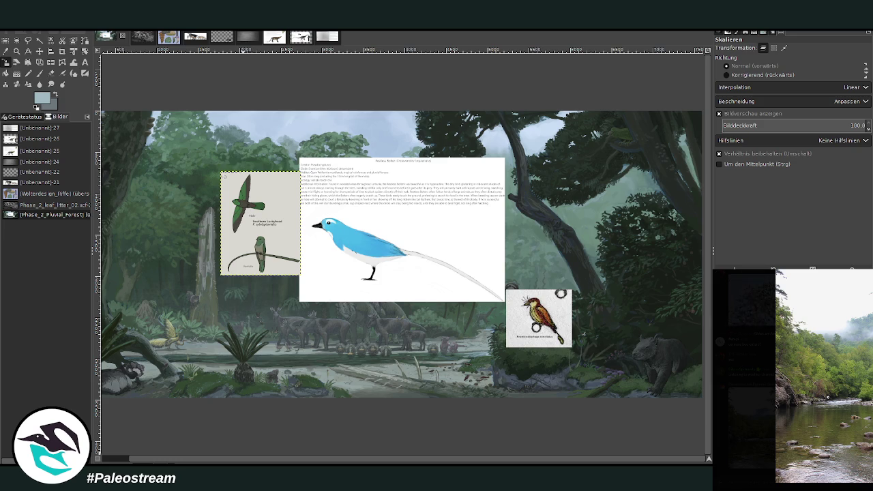
Dismiss the river photo's copy menu and copy the numbered long-beaked bird sketch instead.
right_click(830, 401)
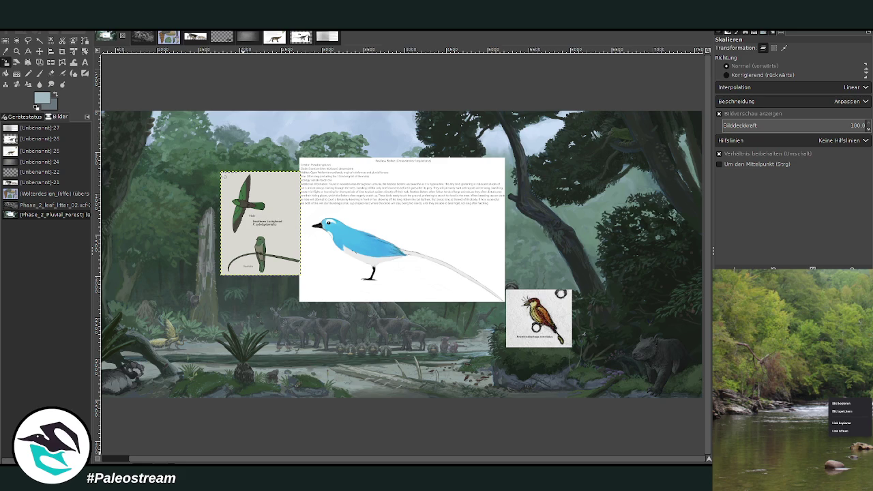
key("Escape")
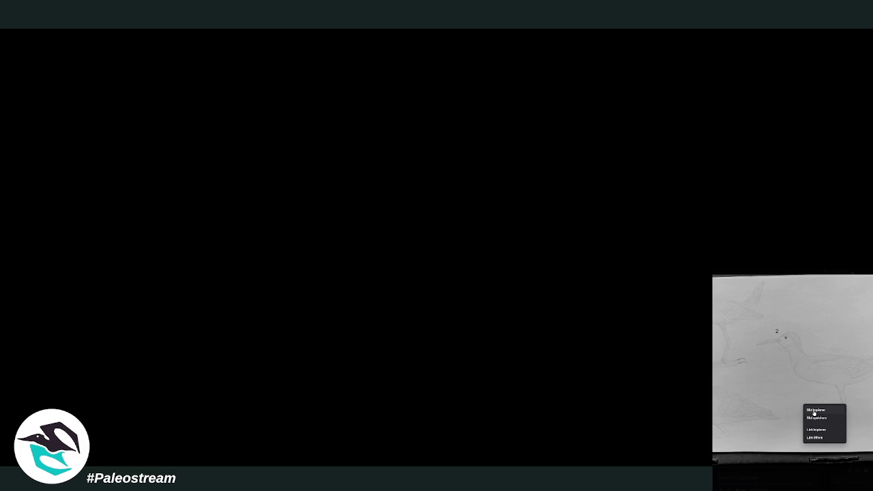
left_click(814, 410)
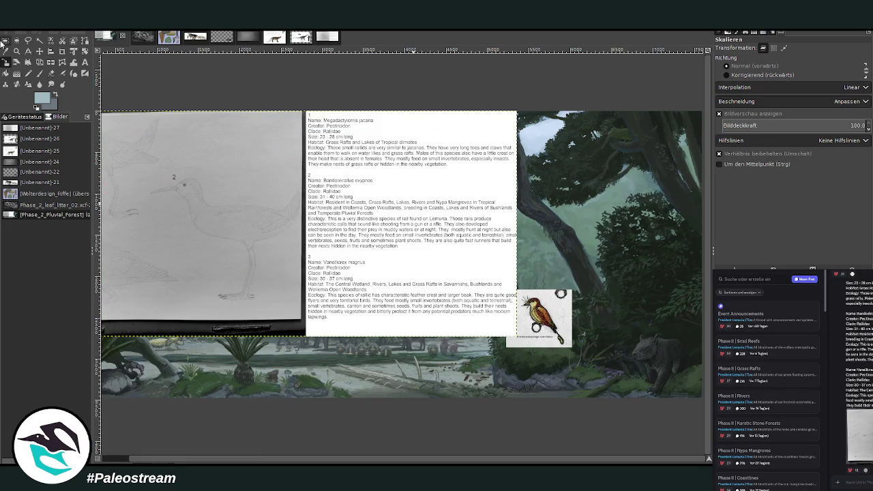
Crop the pasted sheet down to the rail sketch and its notes.
left_click(62, 50)
mouse_move(156, 167)
left_mouse_down()
mouse_move(408, 327)
mouse_move(385, 306)
left_mouse_up()
left_click_drag(189, 219, 180, 220)
left_click(180, 220)
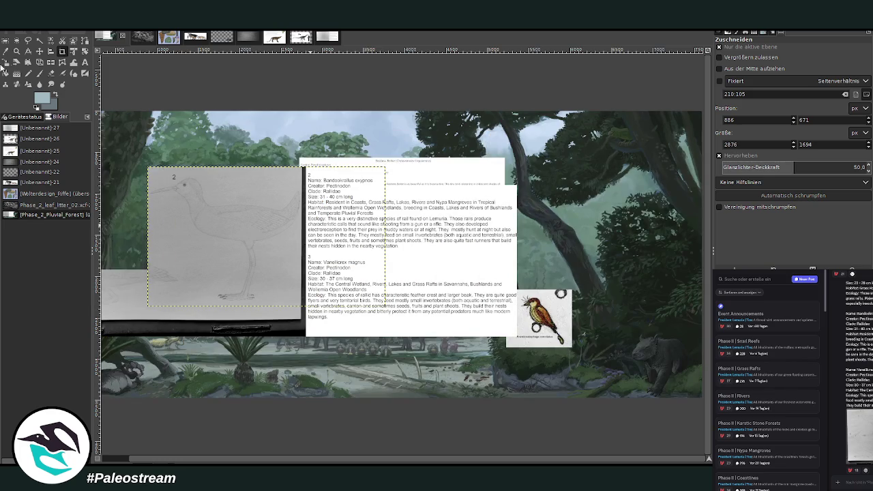
Shrink the sketch card and place it at the scene's upper left.
left_click(6, 62)
mouse_move(257, 226)
left_mouse_down()
mouse_move(241, 238)
mouse_move(291, 253)
left_mouse_up()
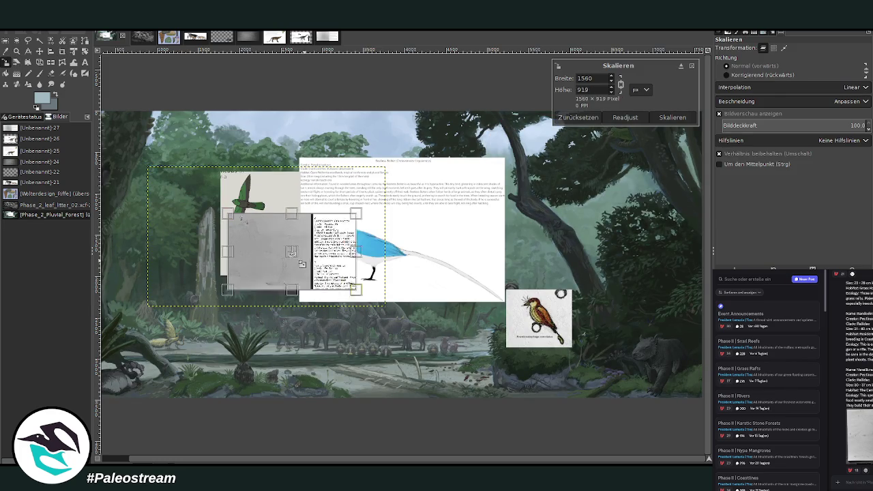
left_click(672, 117)
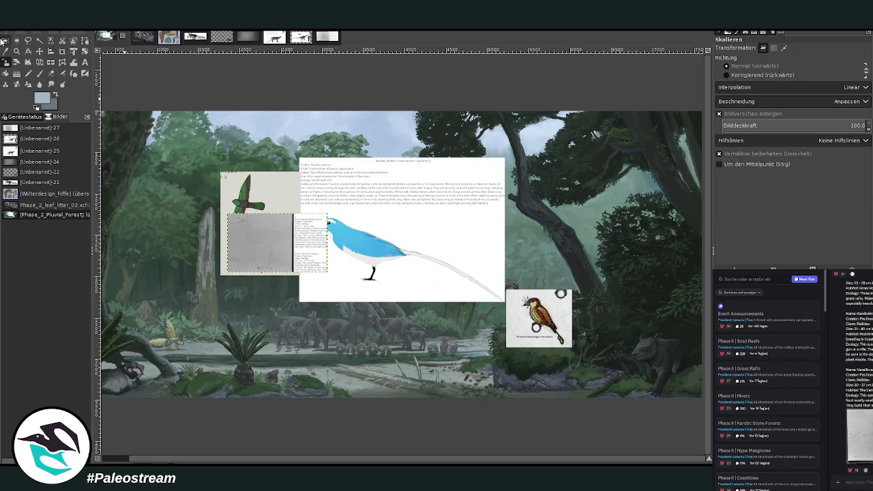
left_click(39, 51)
left_click_drag(273, 219, 195, 157)
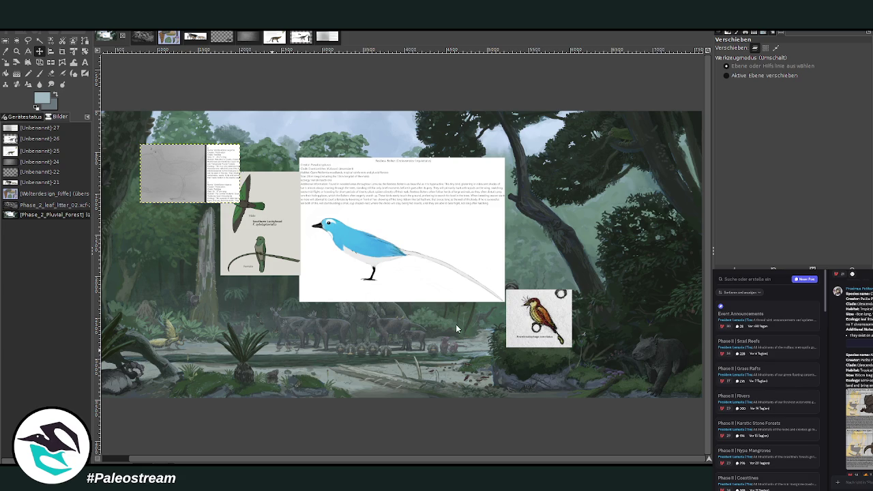
Paste the snake reference sheet and crop it to the Karuppupampu karuppu card.
key("ctrl+v")
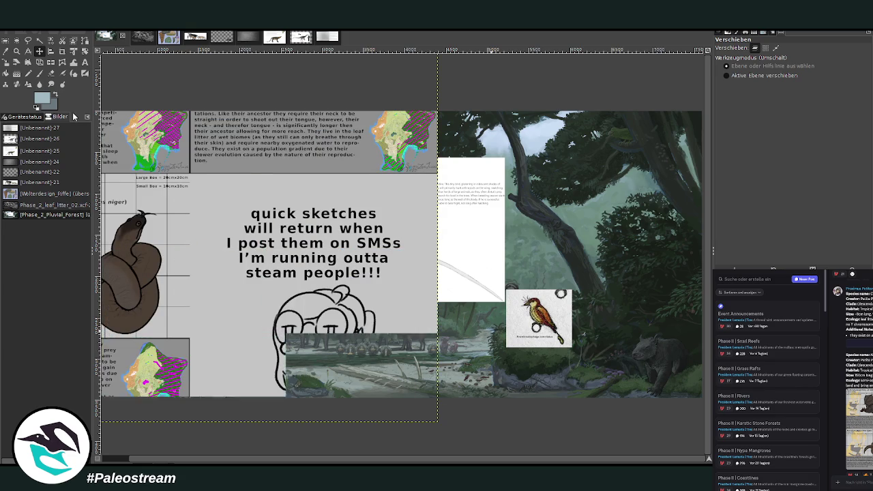
key("ctrl+v")
key("ctrl+v")
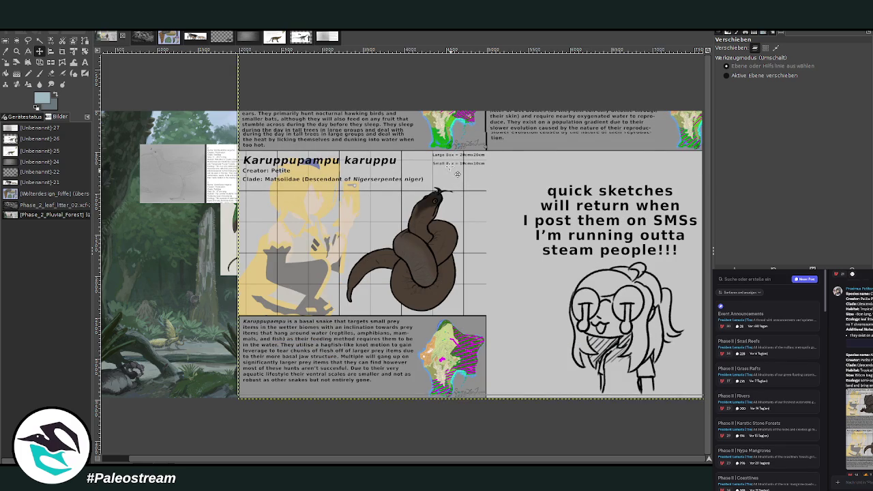
key("shift+c")
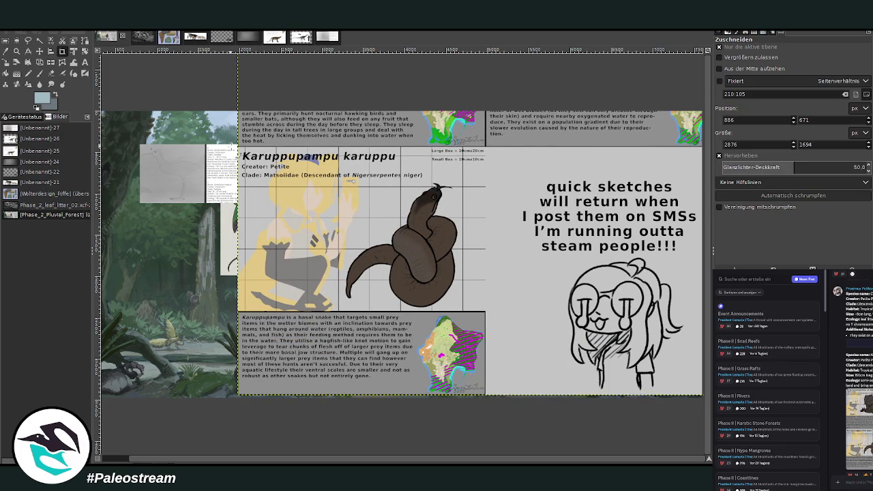
left_click_drag(236, 147, 473, 382)
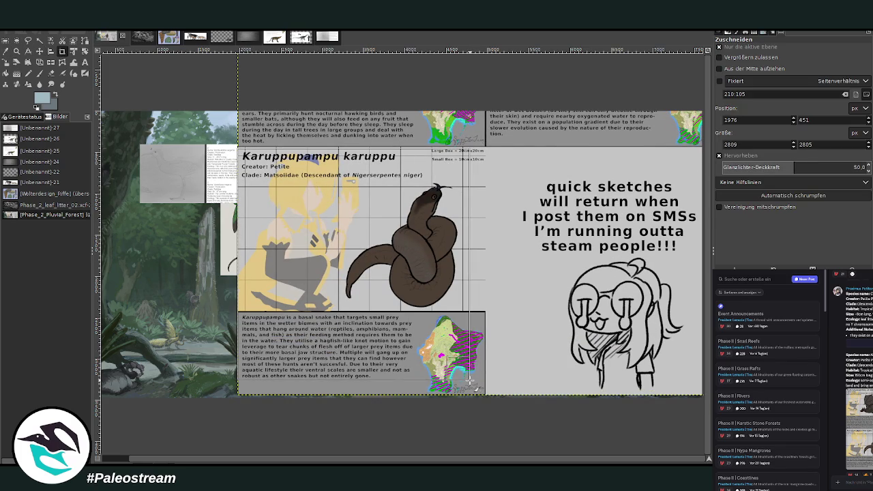
left_click_drag(472, 381, 467, 377)
key("Return")
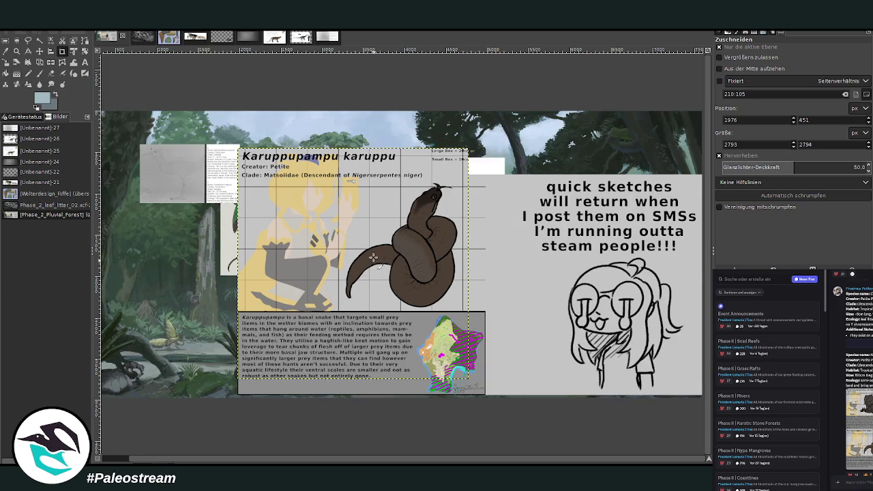
Scale the snake card down to 1880x1881.
left_click(6, 62)
left_click(364, 218)
mouse_move(393, 215)
left_mouse_down()
mouse_move(284, 326)
mouse_move(334, 280)
mouse_move(553, 283)
mouse_move(579, 223)
left_mouse_up()
left_click(672, 117)
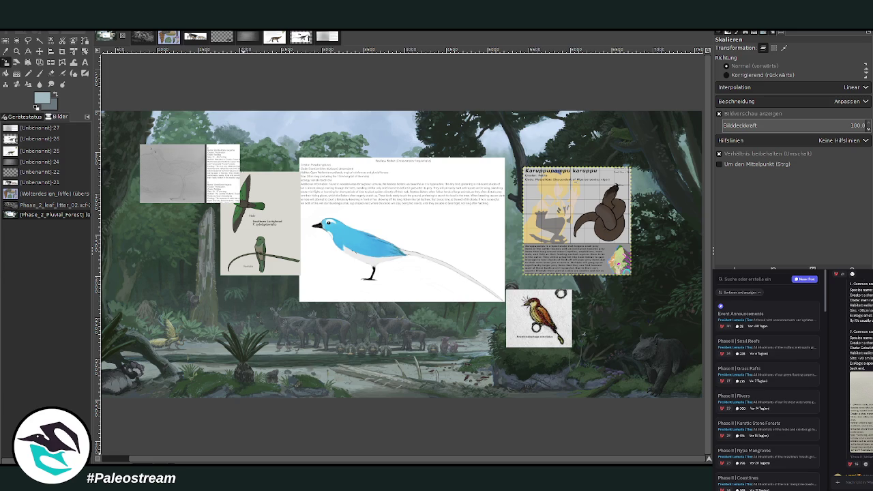
Move the grey pencil sketch card rightward, beside the Enantiosetophaga card.
scroll(851, 375, "down", 5)
scroll(851, 375, "down", 3)
scroll(850, 375, "down", 3)
scroll(850, 375, "down", 2)
scroll(851, 375, "down", 3)
scroll(851, 375, "down", 5)
scroll(850, 375, "down", 3)
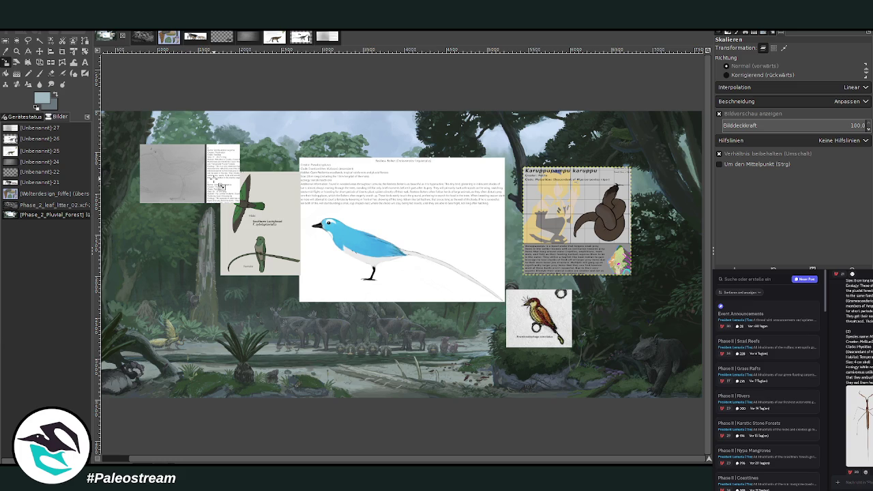
left_click_drag(219, 185, 512, 318)
Zoom in on the grey sketch card with the Zoom tool.
key("z")
left_click_drag(389, 245, 546, 368)
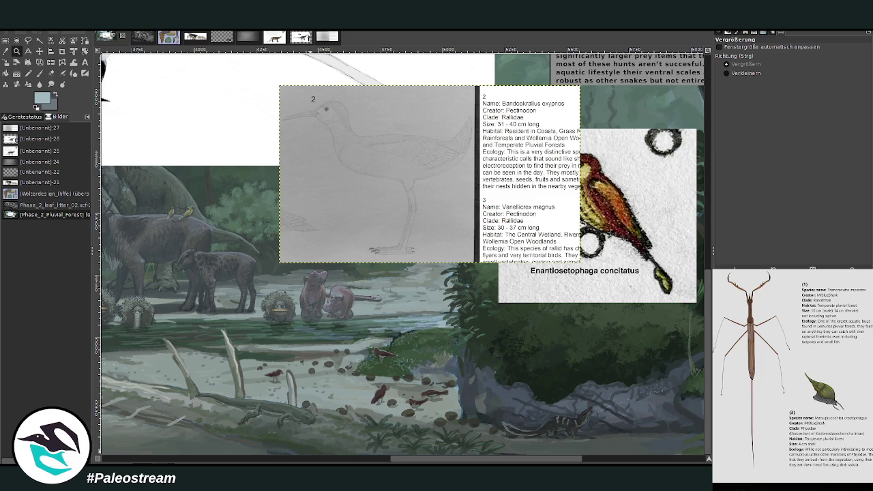
key("Escape")
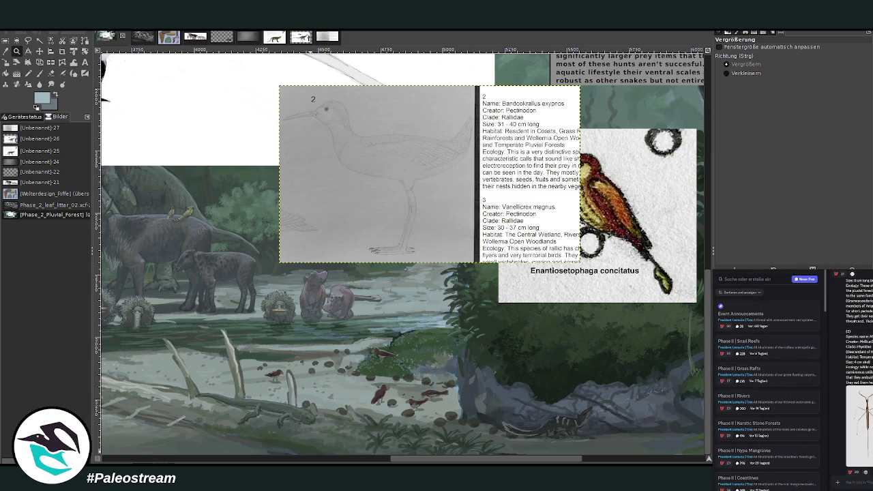
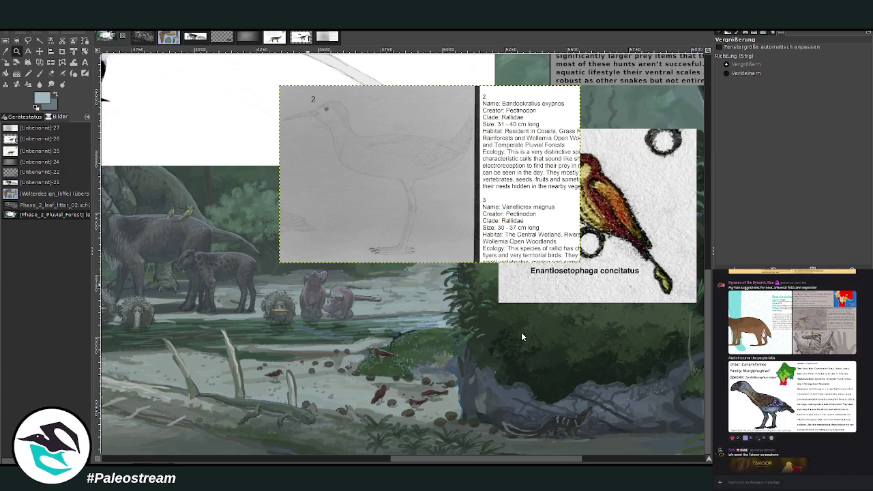
Paste the Pacific Geckos of Lemuria sheet and crop it to the third gecko strip.
key("ctrl+v")
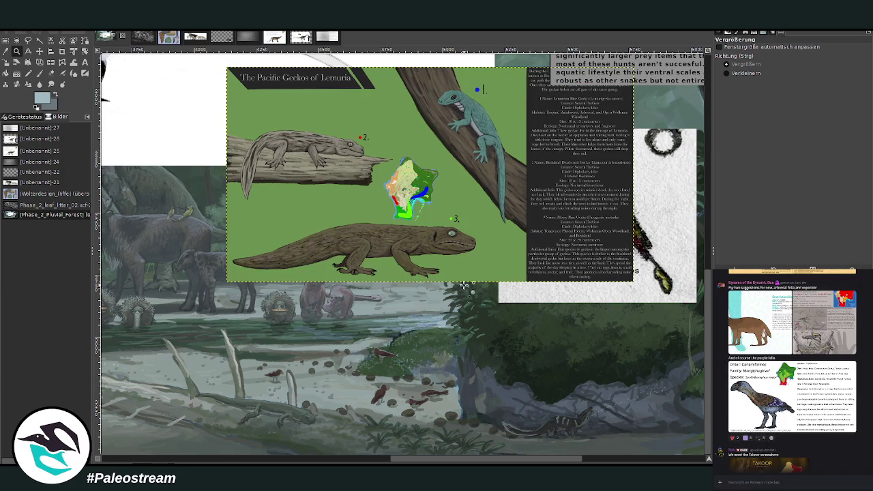
left_click(16, 50)
left_click(62, 51)
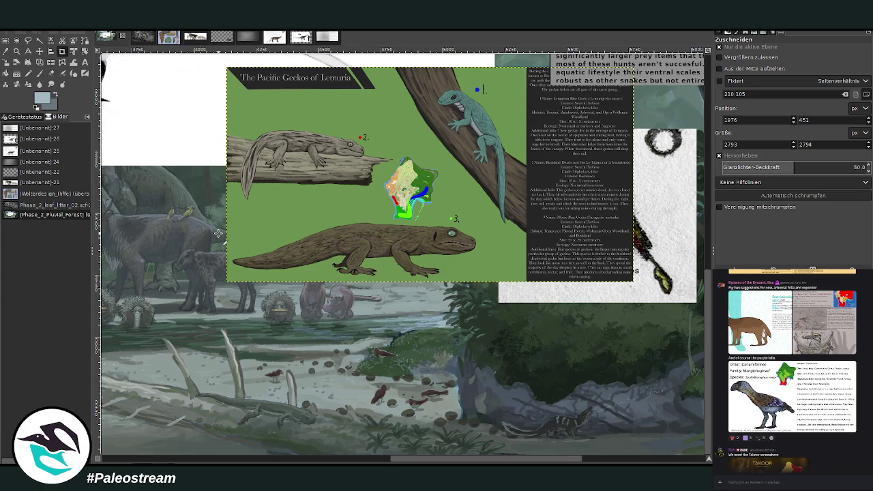
left_click_drag(224, 204, 644, 325)
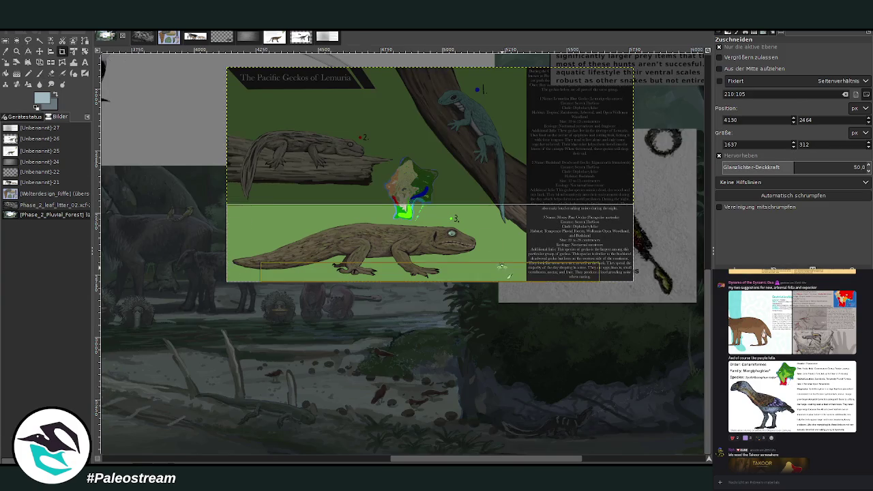
left_click(463, 240)
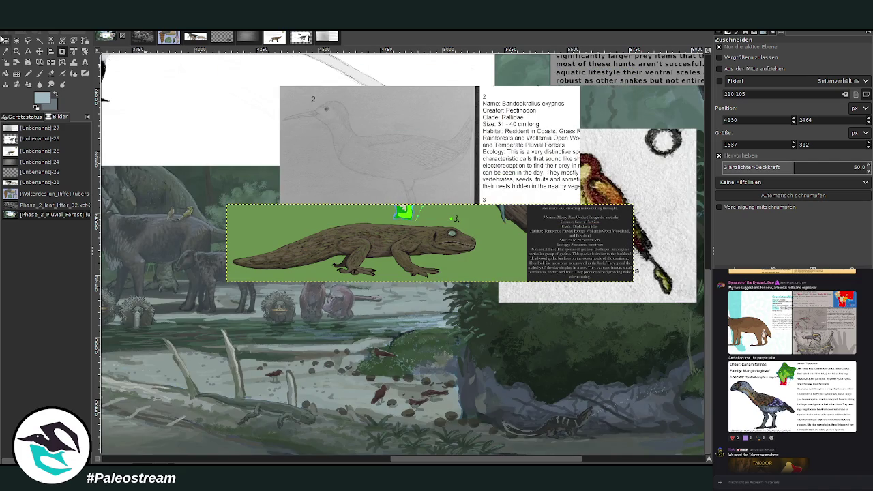
Zoom out until the whole forest scene with the cropped gecko strip shows.
left_click(16, 50)
left_click_drag(212, 171, 656, 311)
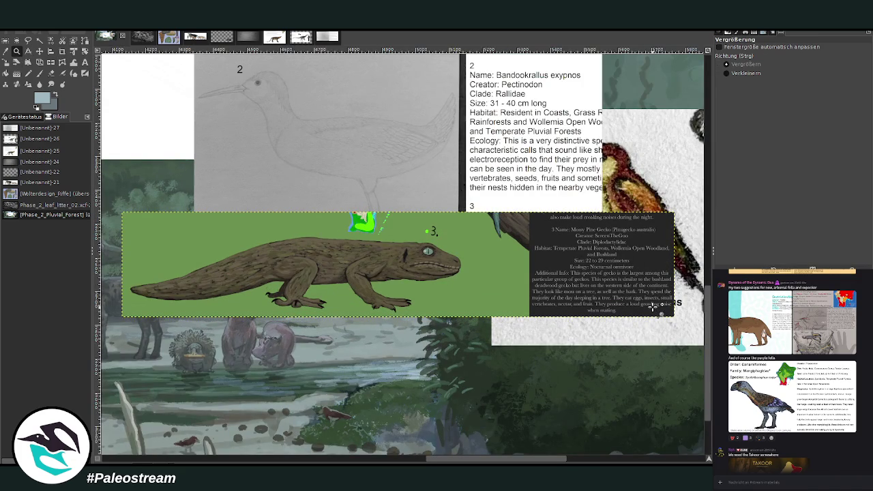
left_click(531, 294, "ctrl")
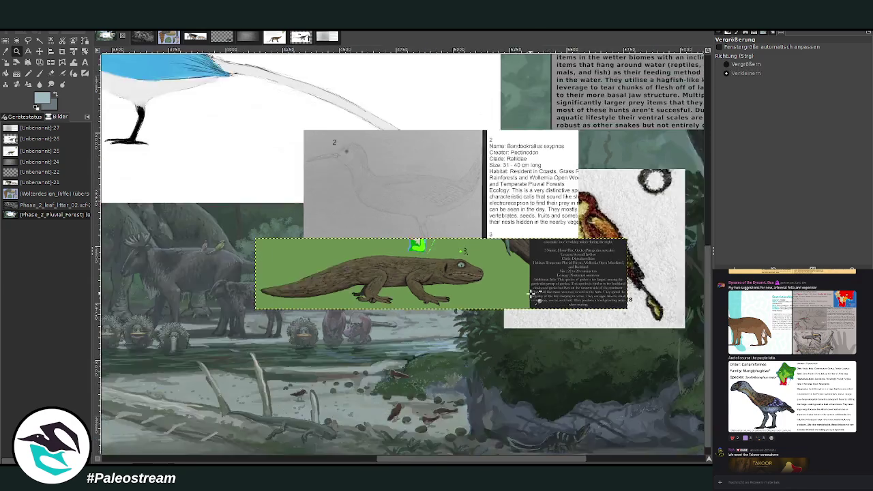
left_click(532, 294, "ctrl")
left_click(531, 294, "ctrl")
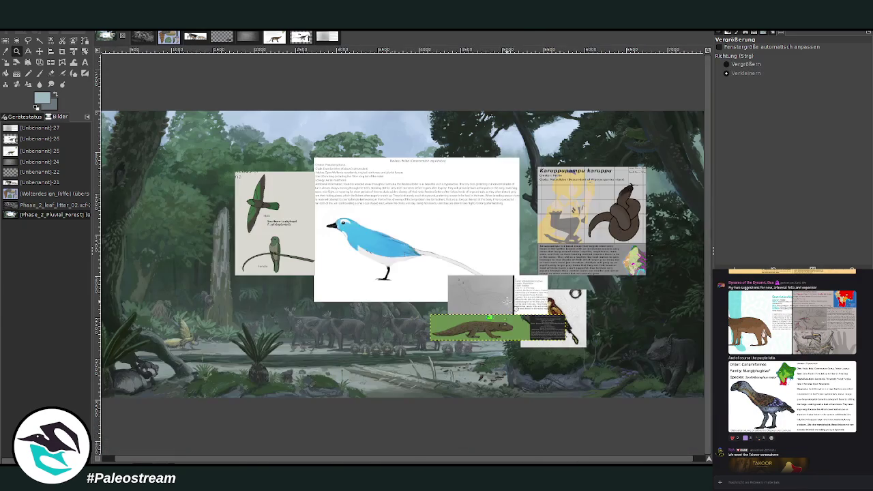
Move the gecko strip beside the bird sheet and delete the green-bird reference sheet.
left_click(41, 52)
left_click_drag(479, 327, 178, 197)
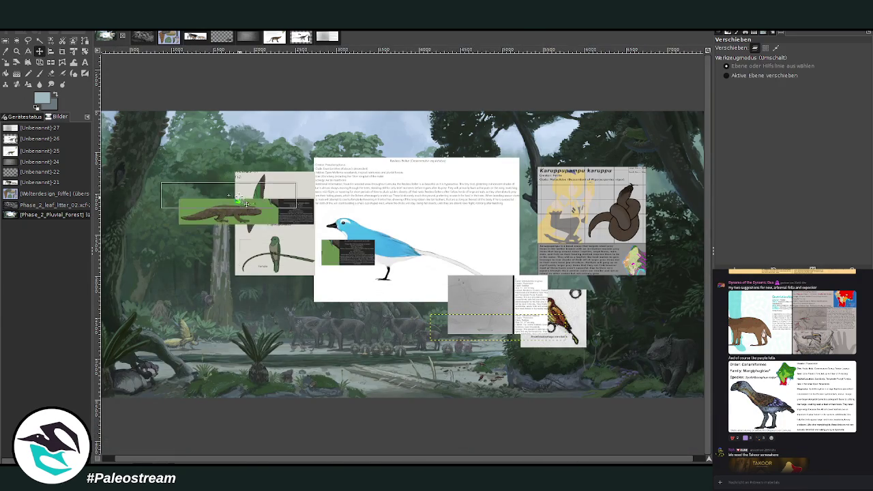
mouse_move(274, 259)
left_mouse_down()
mouse_move(287, 260)
mouse_move(320, 337)
left_mouse_up()
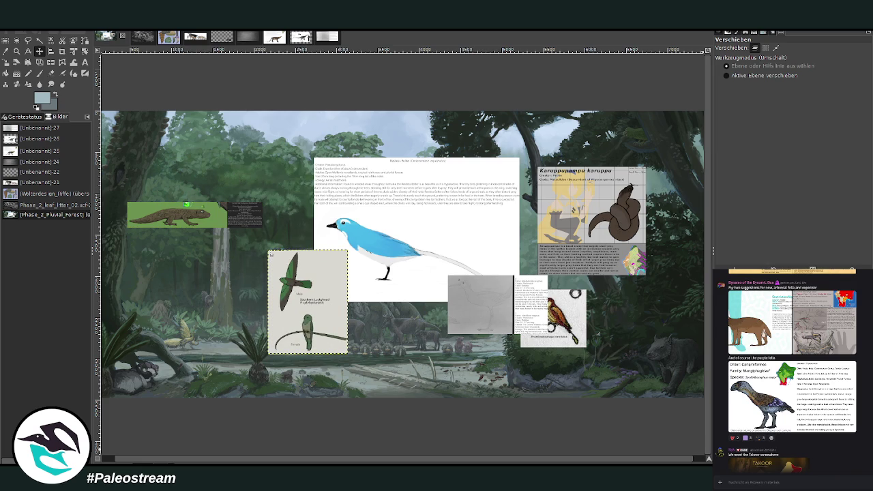
key("Delete")
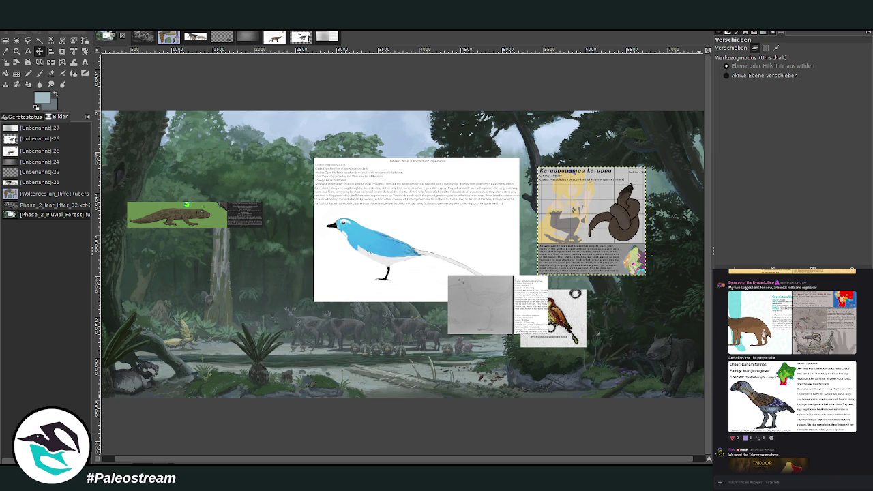
Cluster the red-brown bird, blue-bird, grey sketch and snake sheets around the gecko strip.
left_click(480, 304)
left_click(552, 317)
left_click(592, 204)
mouse_move(570, 306)
left_mouse_down()
mouse_move(649, 307)
mouse_move(274, 258)
left_mouse_up()
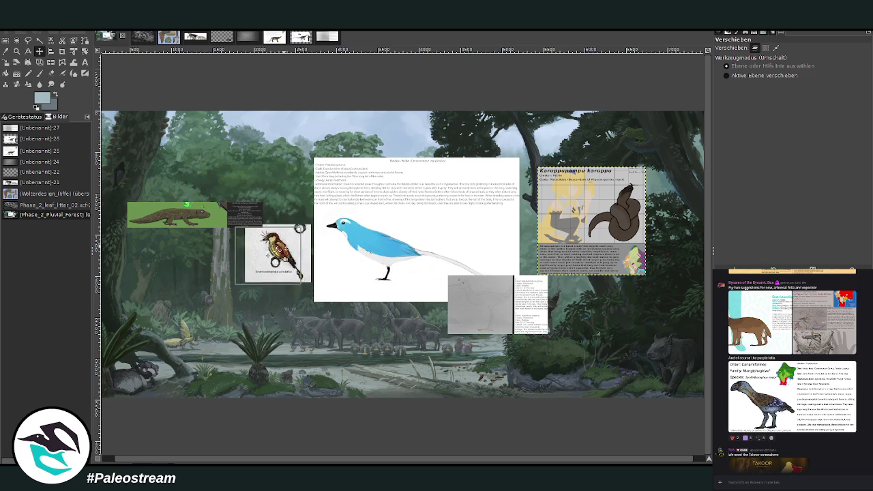
left_click_drag(397, 264, 310, 217)
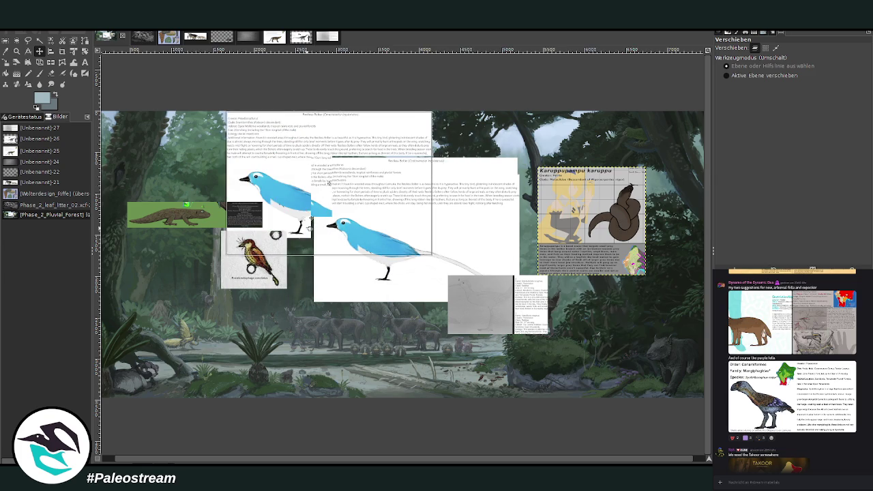
left_click_drag(450, 305, 305, 286)
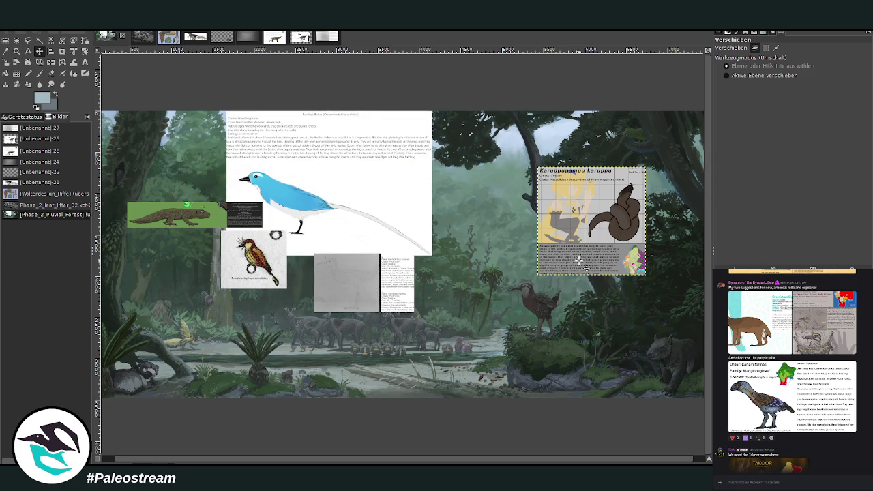
left_click_drag(585, 267, 471, 312)
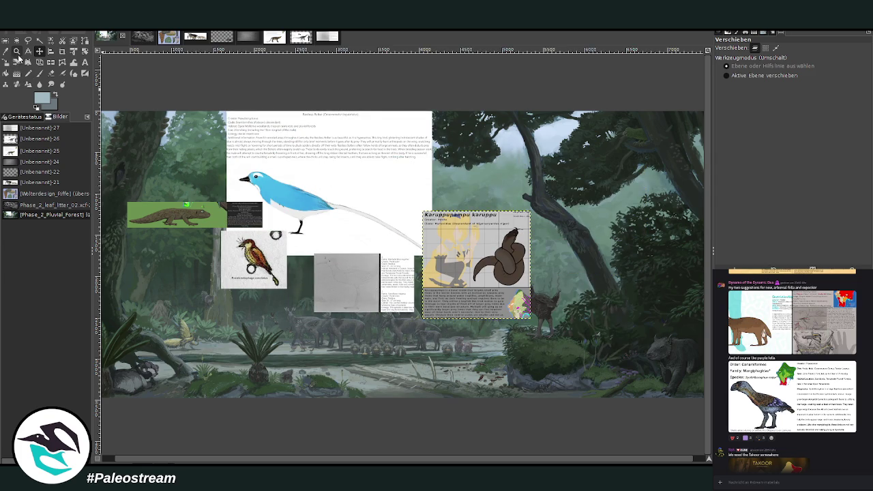
Zoom in on the gecko and bird reference sheets.
left_click(17, 51)
left_click(781, 73)
left_click(750, 64)
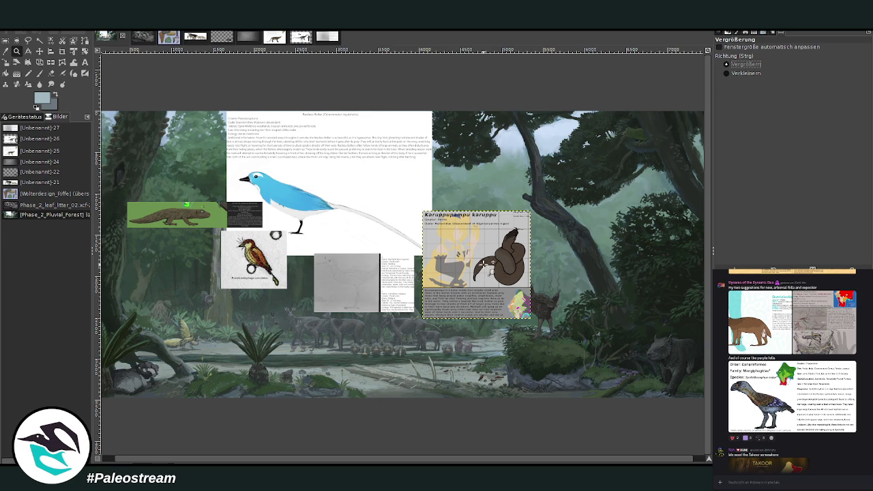
left_click_drag(134, 171, 264, 333)
scroll(283, 338, "up", 4)
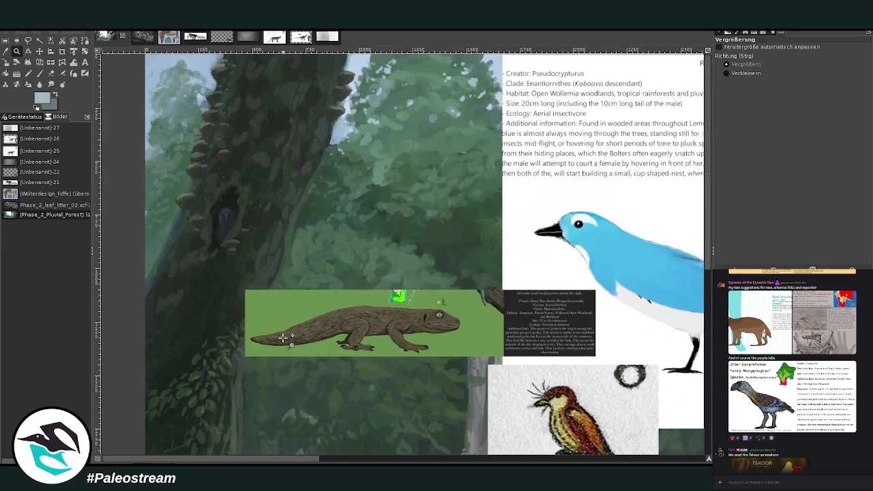
Scroll around the collage and zoom in on the fallen log and foliage.
scroll(283, 335, "down", 9)
scroll(284, 332, "up", 3)
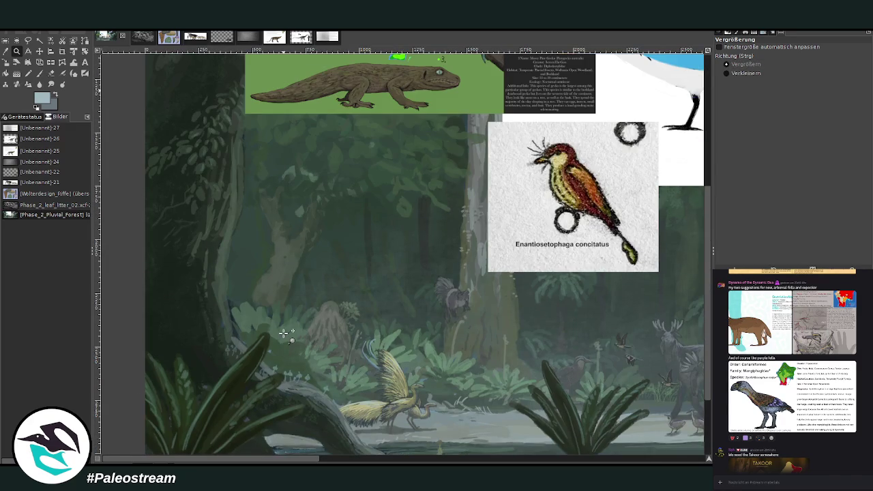
scroll(283, 333, "down", 3)
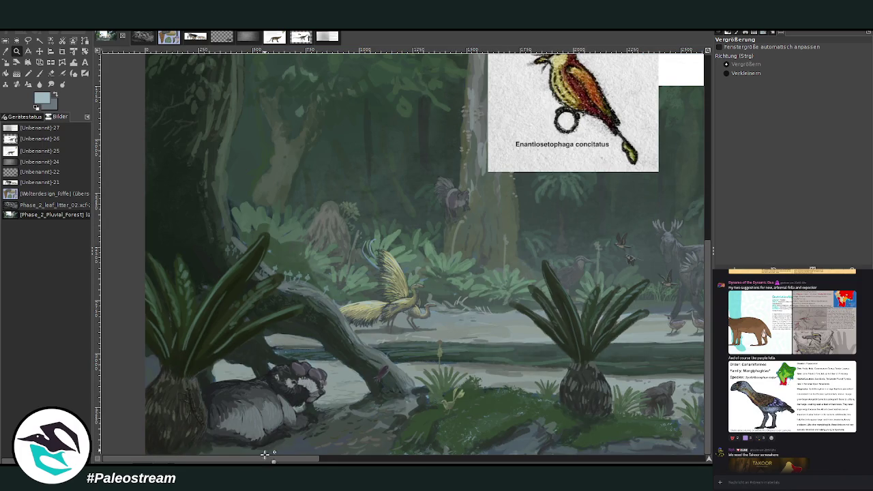
scroll(285, 334, "right", 1)
scroll(341, 313, "right", 10)
scroll(494, 399, "up", 6)
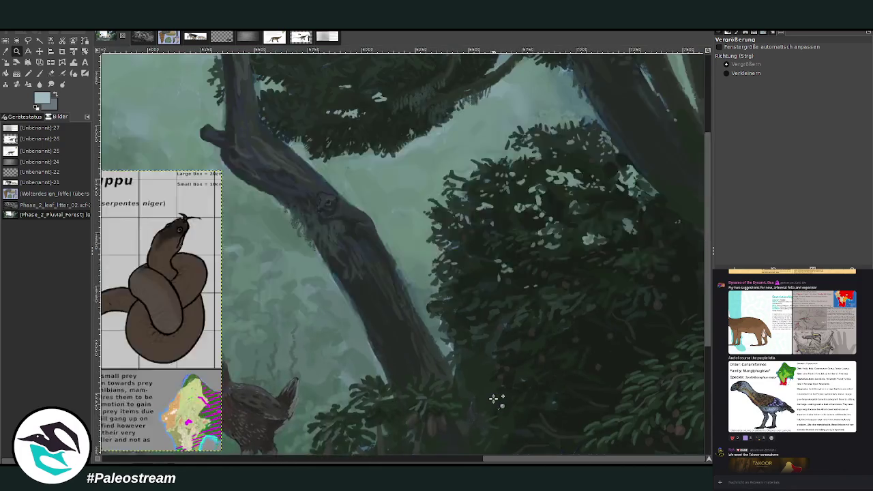
scroll(495, 398, "up", 2)
scroll(495, 399, "down", 5)
scroll(495, 399, "down", 3)
mouse_move(504, 461)
left_mouse_down()
mouse_move(187, 436)
mouse_move(123, 458)
left_mouse_up()
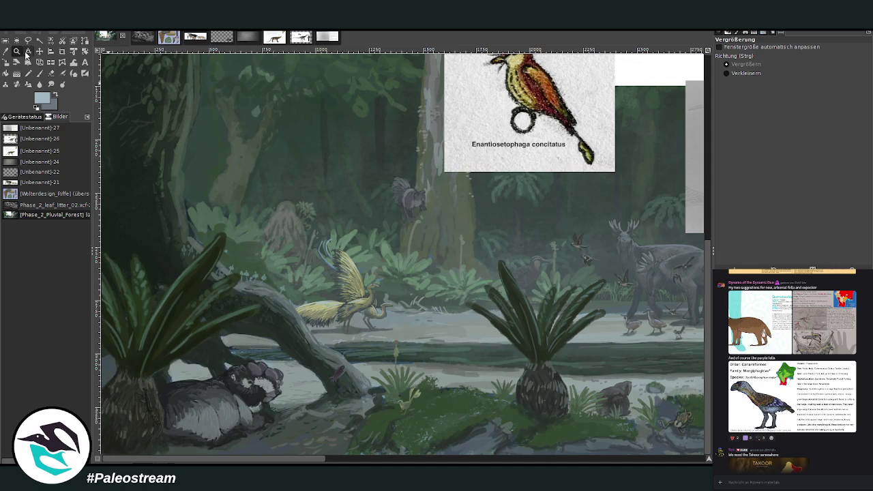
left_click(28, 52)
left_click(17, 51)
left_click_drag(173, 236, 359, 322)
left_click(397, 263)
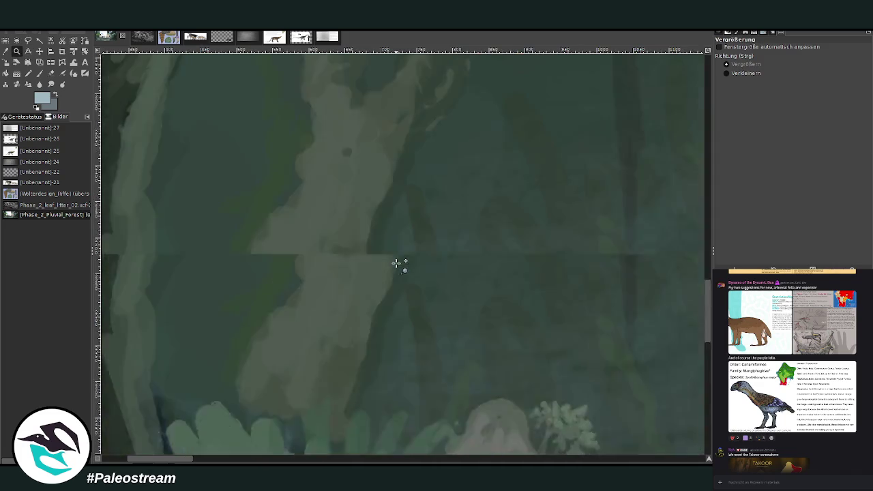
Zoom out to the gecko and bird references, then back in on the tree trunk.
left_click_drag(183, 457, 96, 457)
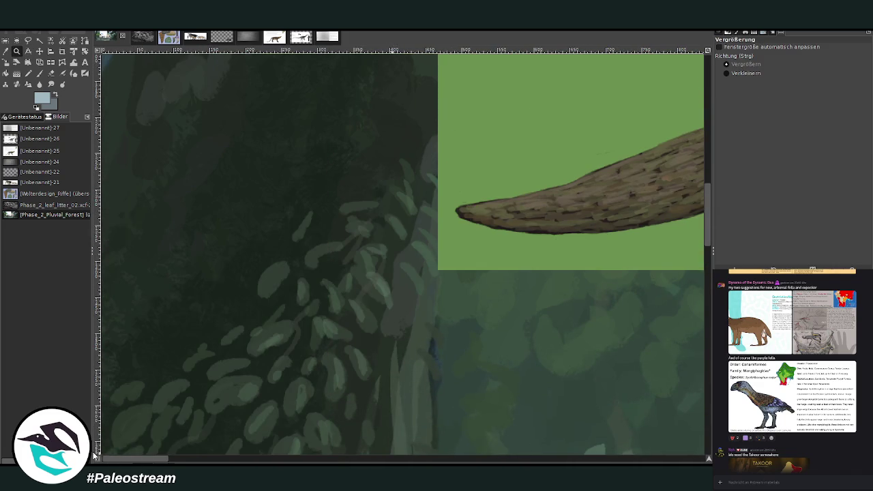
scroll(254, 403, "up", 5)
scroll(254, 403, "up", 5)
scroll(255, 403, "up", 1)
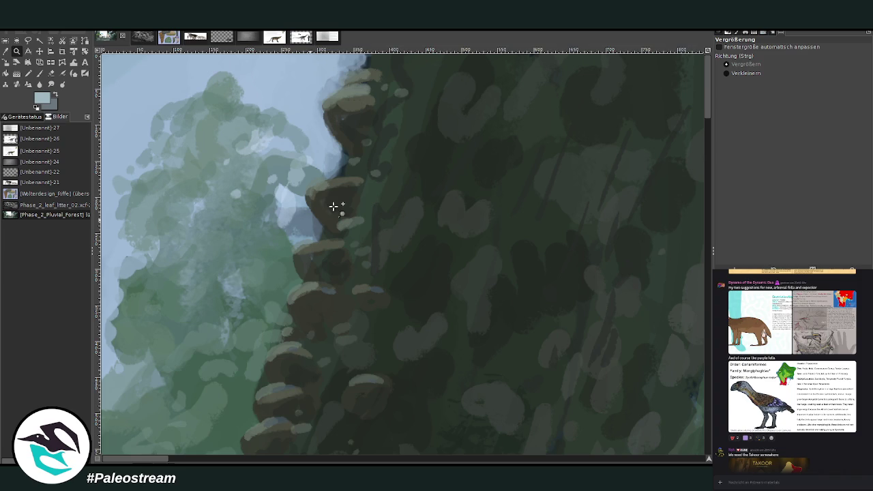
left_click(744, 75)
left_click(249, 281)
left_click(249, 281)
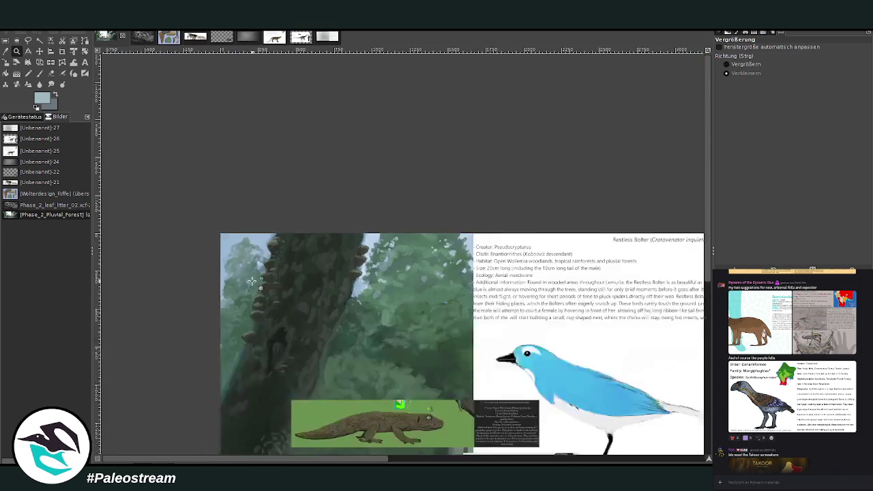
scroll(249, 281, "down", 7)
left_click(394, 458)
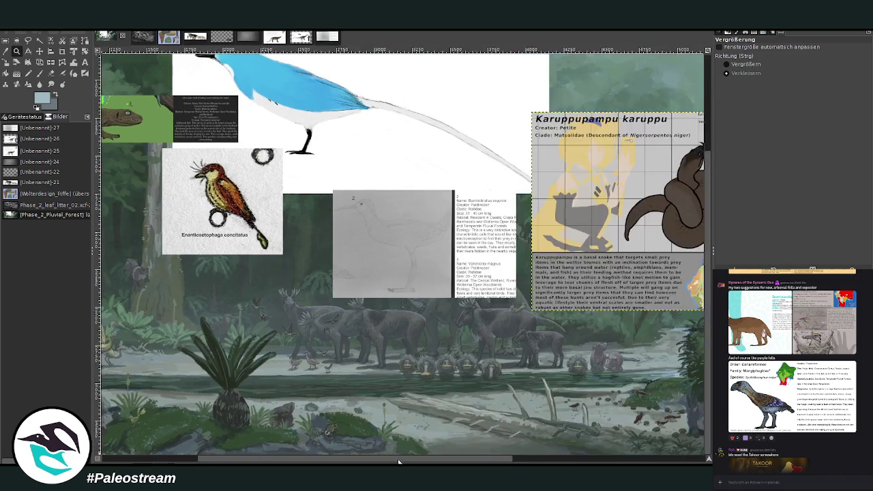
left_click(363, 430, "ctrl")
scroll(582, 419, "up", 3)
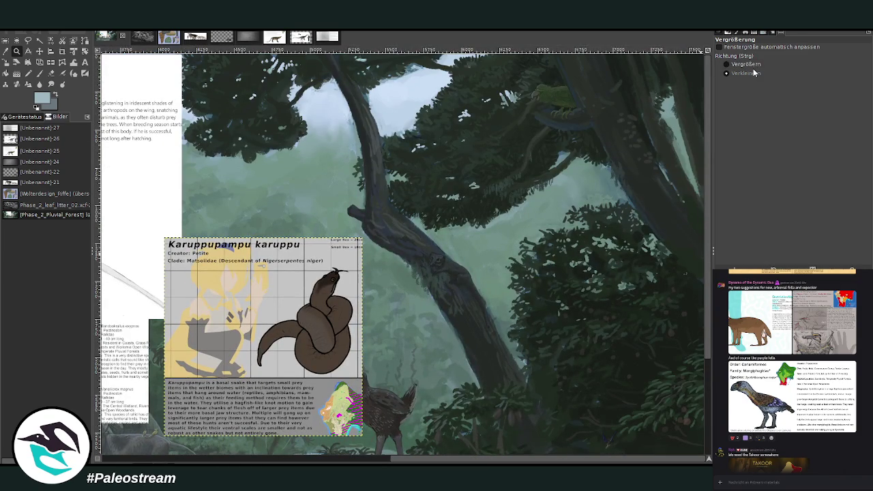
left_click_drag(359, 191, 559, 371)
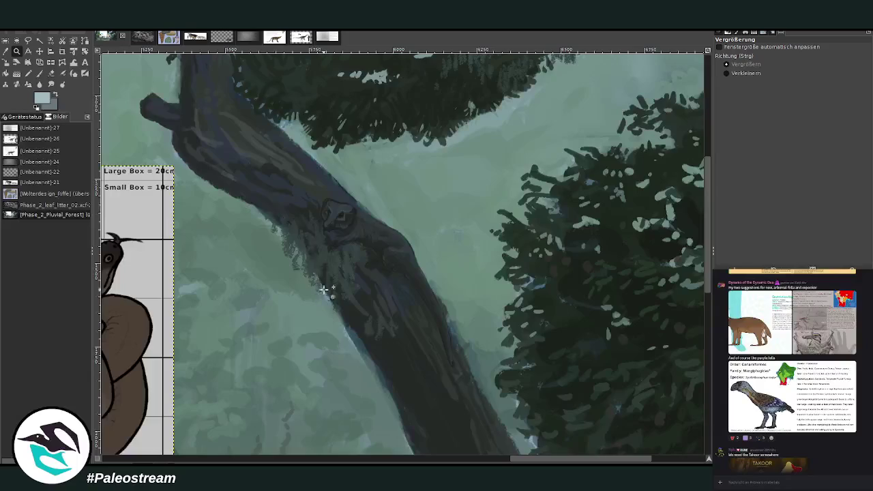
Inspect the mushrooms and river scene, then zoom in on the lizard reference image.
left_click(767, 73)
left_click(479, 295)
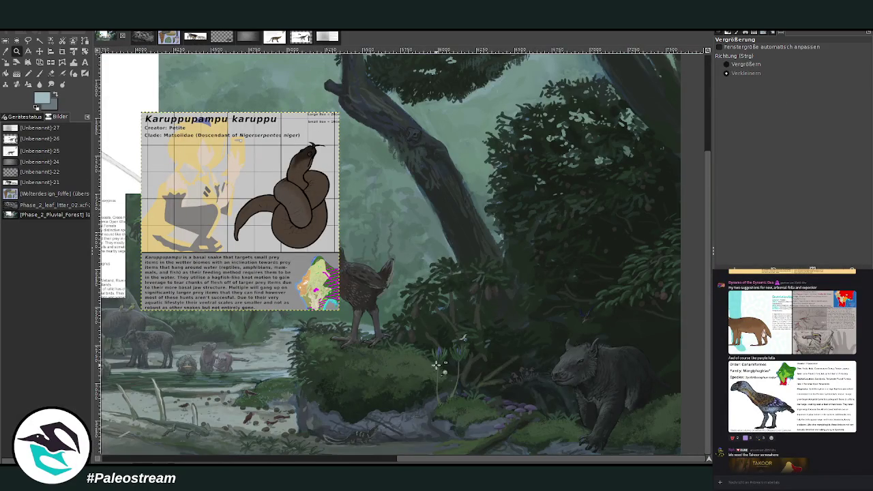
left_click(733, 64)
left_click_drag(425, 338, 626, 453)
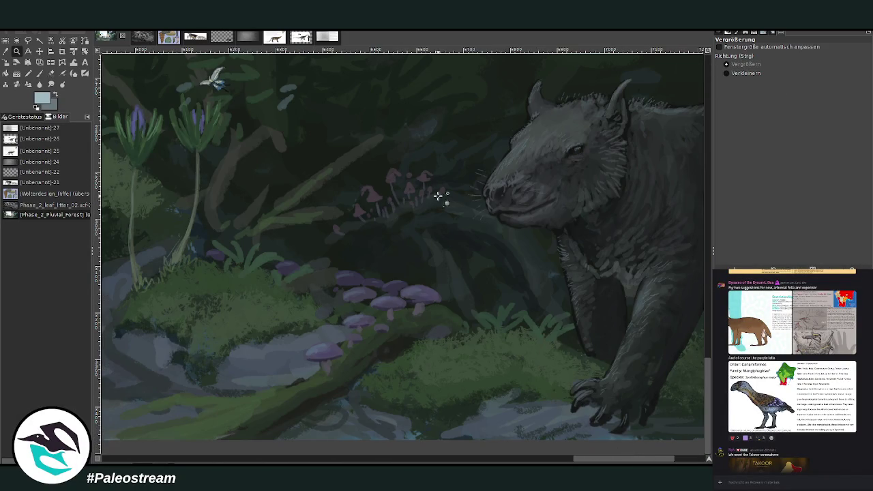
left_click(475, 322, "ctrl")
left_click(476, 322, "ctrl")
left_click(432, 318, "ctrl")
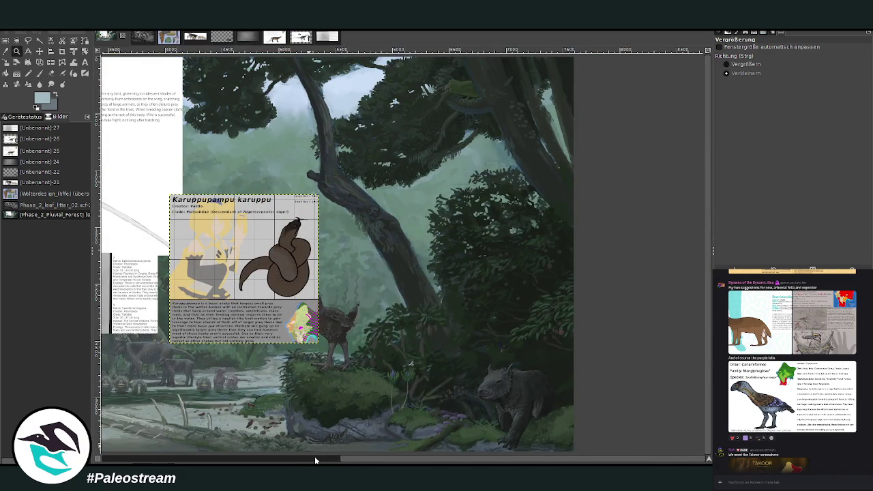
left_click_drag(314, 460, 247, 459)
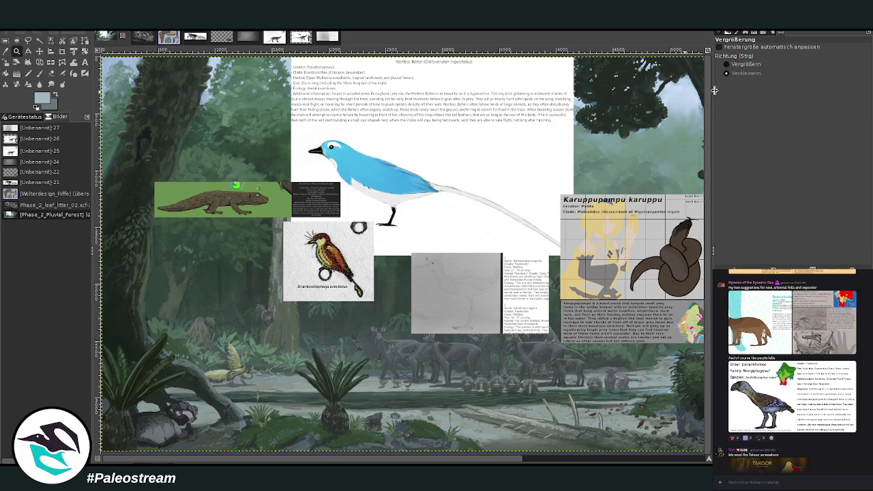
left_click(726, 64)
mouse_move(139, 179)
left_mouse_down()
mouse_move(163, 220)
mouse_move(341, 365)
left_mouse_up()
Move the lizard card and its text panel lower, then zoom in on it.
key("m")
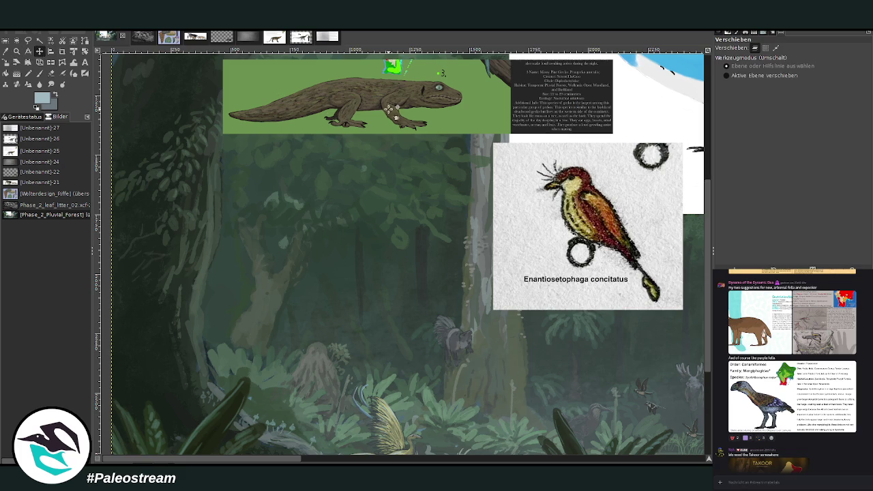
left_click_drag(388, 109, 372, 255)
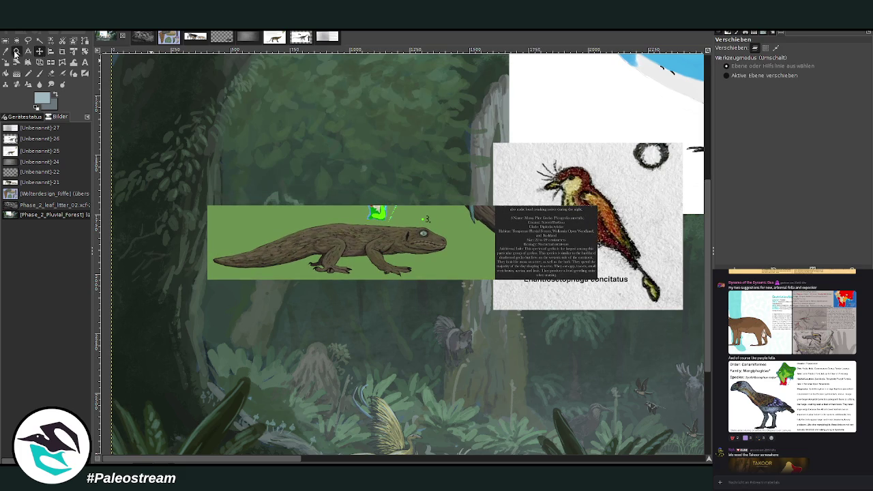
left_click(16, 53)
left_click_drag(126, 125, 436, 382)
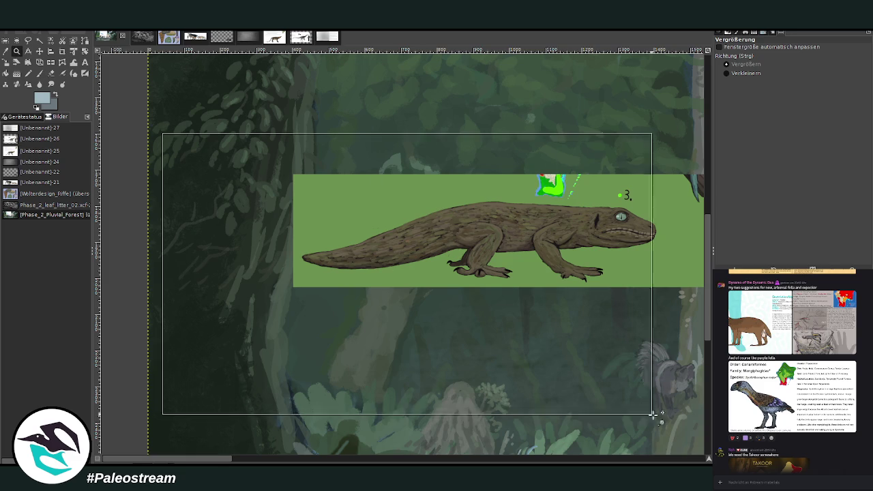
left_click_drag(165, 145, 659, 415)
Sample a dark trunk colour and set the Chalk 03 brush to opacity 60.9.
left_click(6, 63)
left_click(151, 298)
left_click(39, 73)
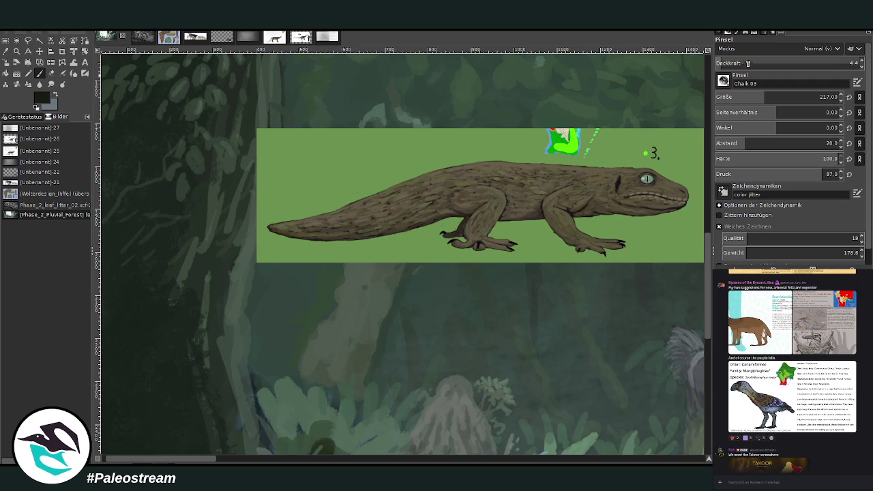
left_click_drag(732, 63, 845, 63)
Set the brush size to 25 and sketch a small dark lizard on the left trunk.
left_click(747, 97)
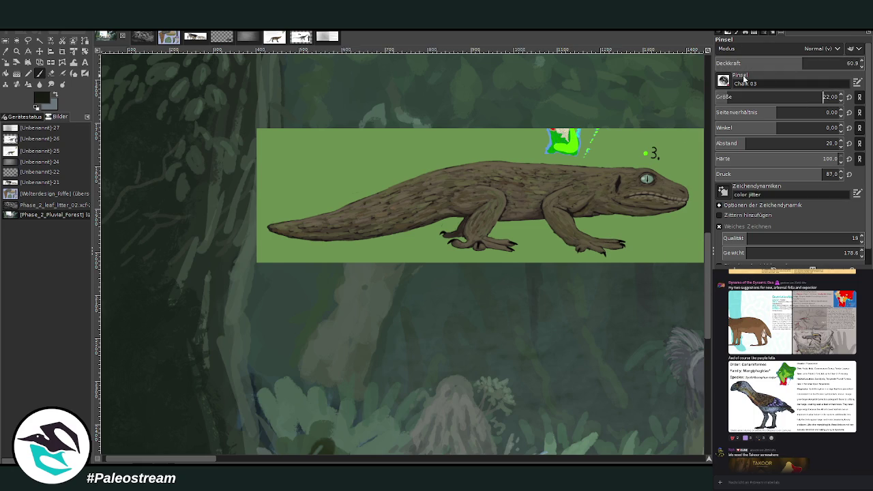
key("Tab")
type("25")
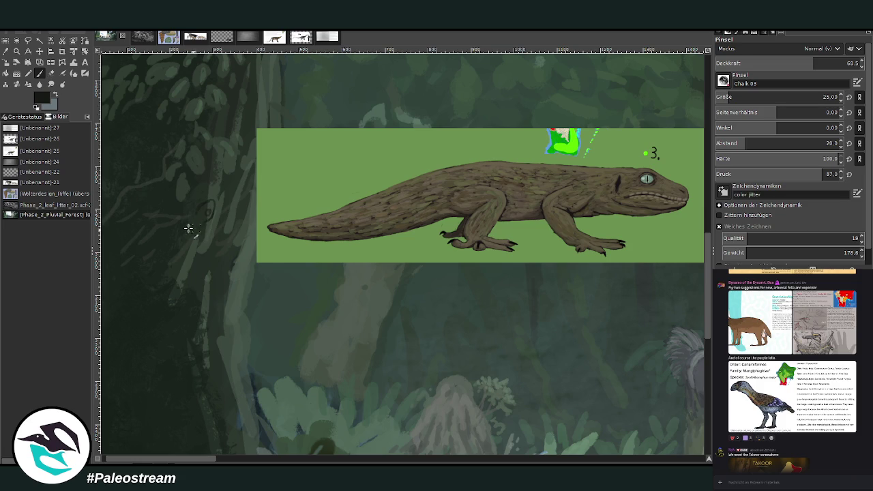
mouse_move(192, 241)
left_mouse_down()
mouse_move(176, 255)
mouse_move(177, 300)
left_mouse_up()
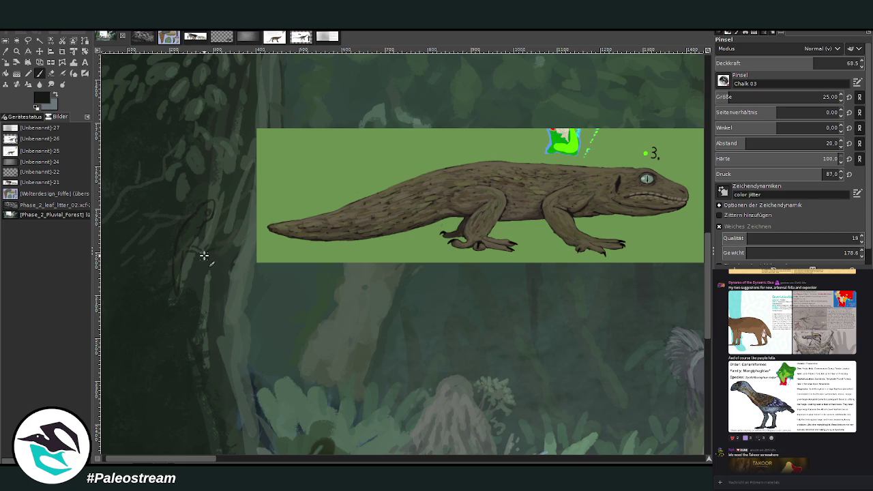
mouse_move(204, 250)
left_mouse_down()
mouse_move(212, 225)
mouse_move(188, 210)
mouse_move(181, 217)
left_mouse_up()
left_click_drag(199, 230, 193, 239)
Sample dark green from the canvas and reduce the brush size to 16.
key("o")
left_click(222, 251)
left_click(39, 73)
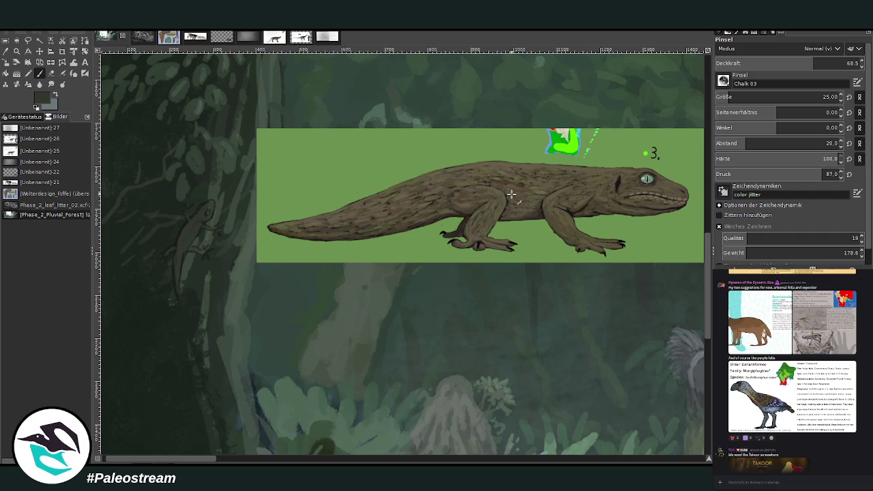
left_click(784, 99)
Set the brush opacity to 77.6 and briefly view a chat image.
left_click(829, 60)
key("Return")
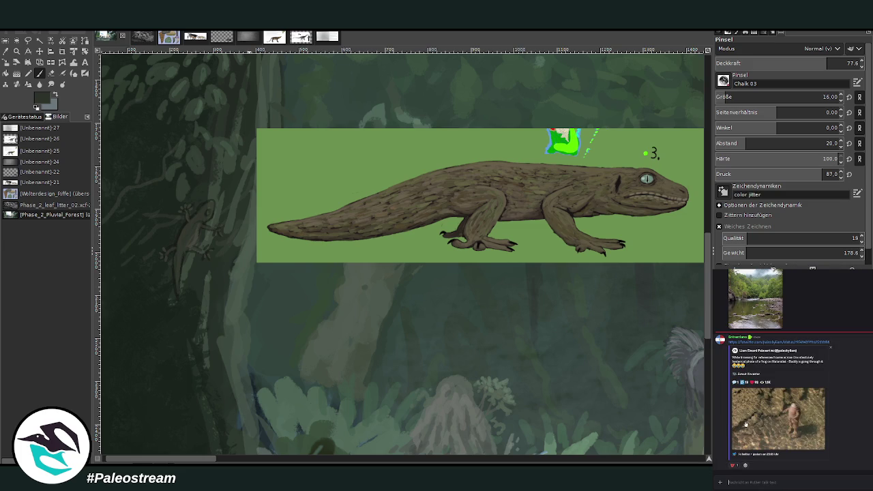
left_click(741, 418)
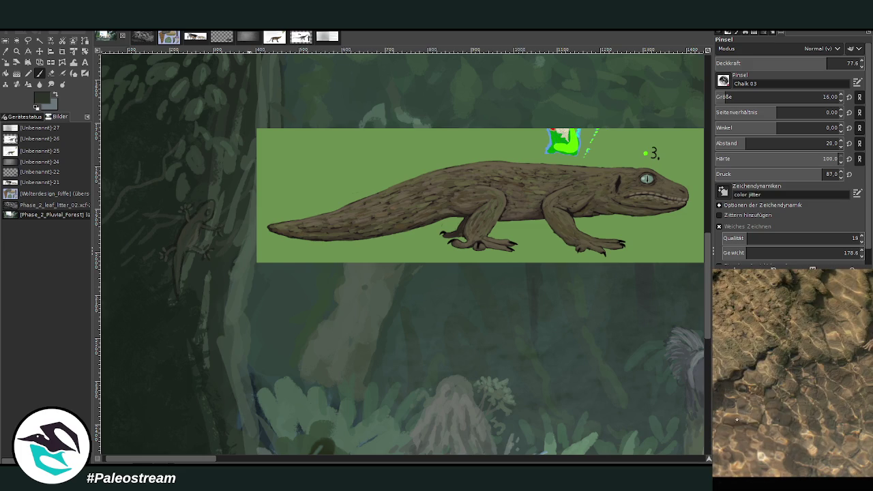
key("Escape")
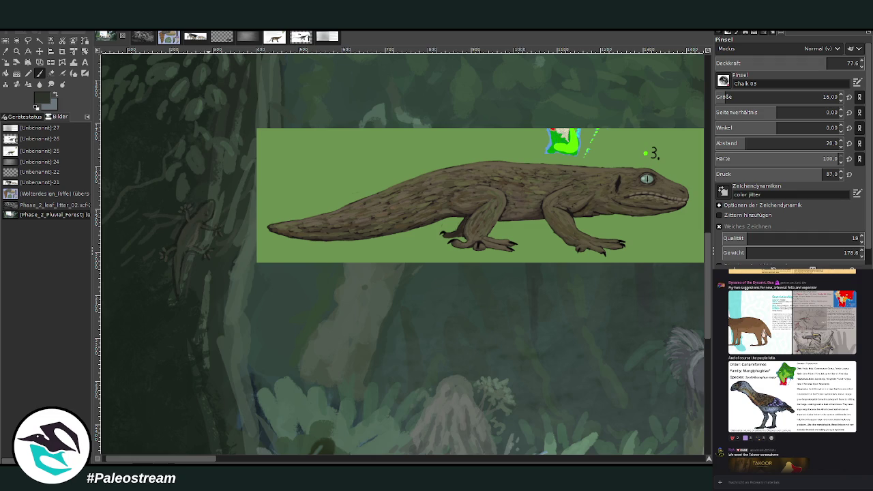
Sample dark and grey-green colours, lower opacity to 42.3, then zoom far out.
left_click(640, 212, "ctrl")
left_click(661, 195, "ctrl")
left_click(775, 63)
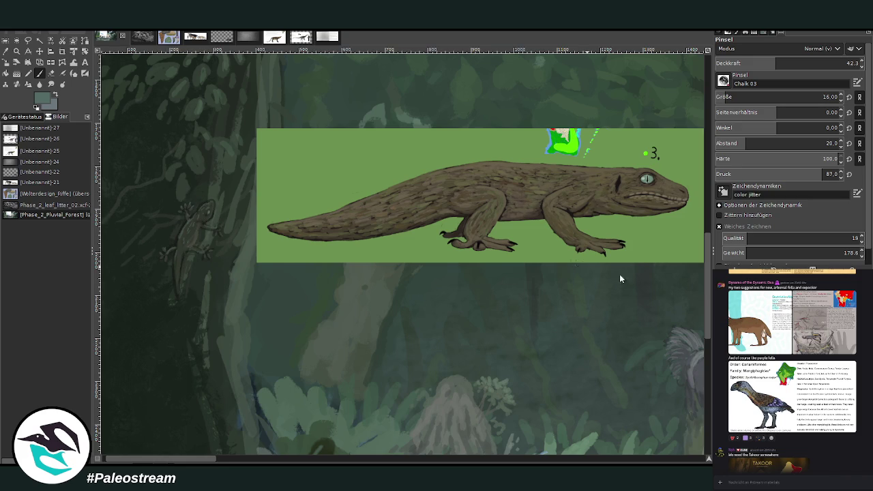
key("minus")
key("minus")
key("minus")
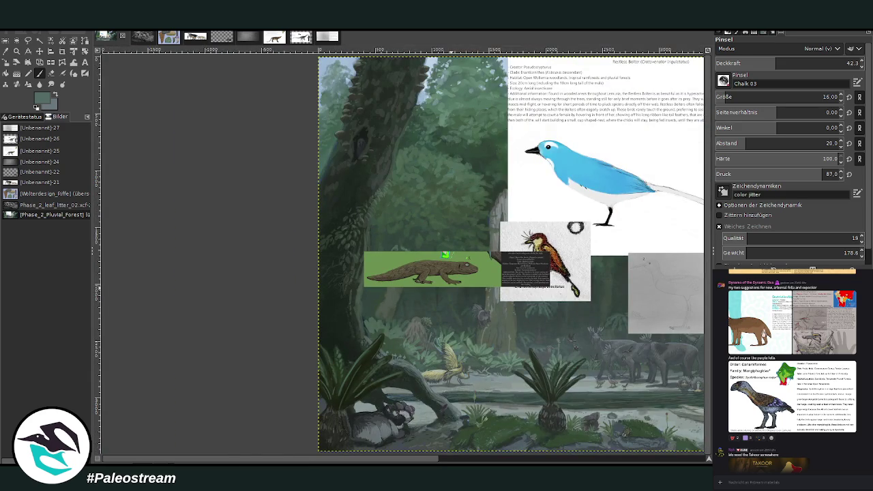
Move the Enantiosetophaga concitatus card down to the lower-right riverbank.
scroll(346, 458, "right", 5)
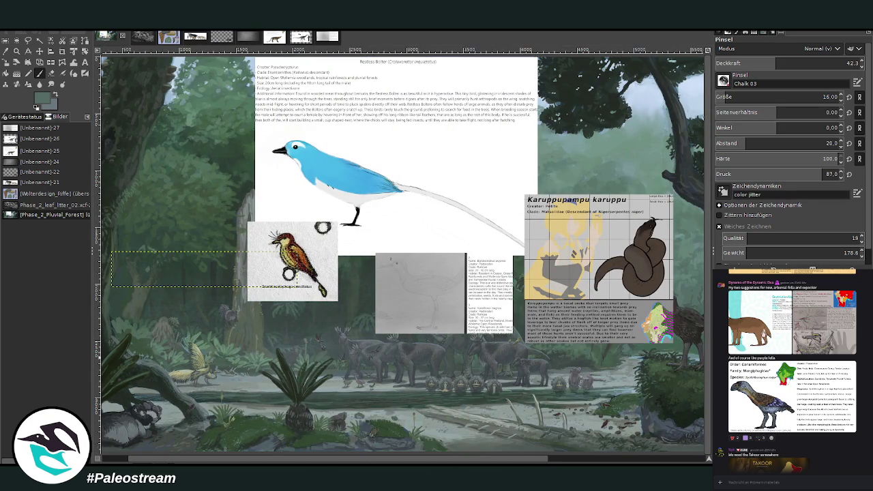
scroll(327, 440, "right", 1)
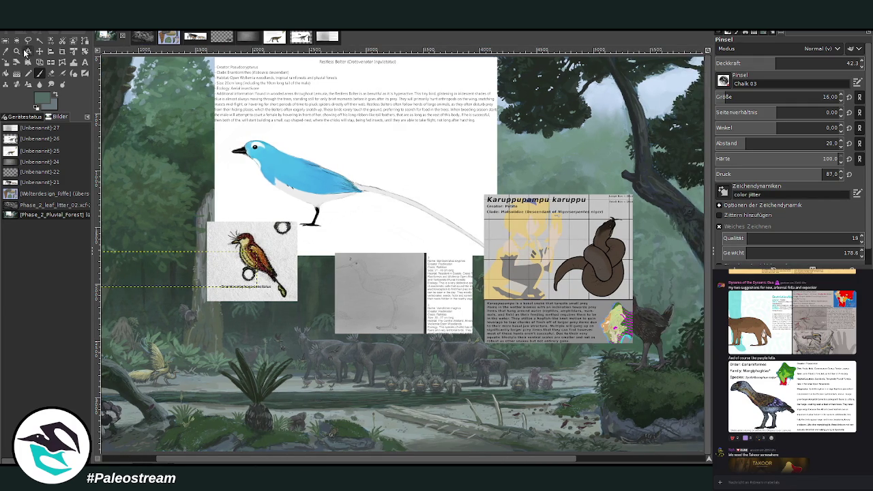
left_click(39, 51)
left_click_drag(271, 253, 563, 385)
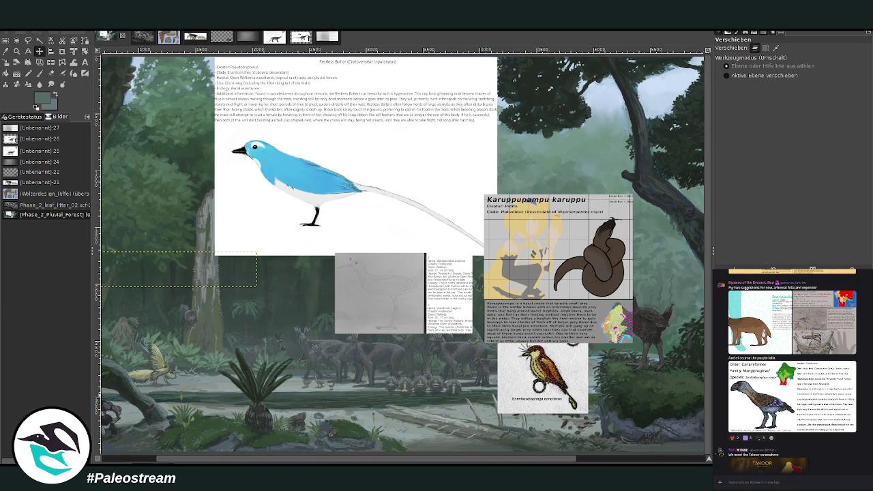
Scale the bird card down and zoom in on it.
left_click(5, 62)
left_click(543, 375)
mouse_move(588, 334)
left_mouse_down()
mouse_move(550, 366)
mouse_move(553, 396)
left_mouse_up()
left_click(668, 117)
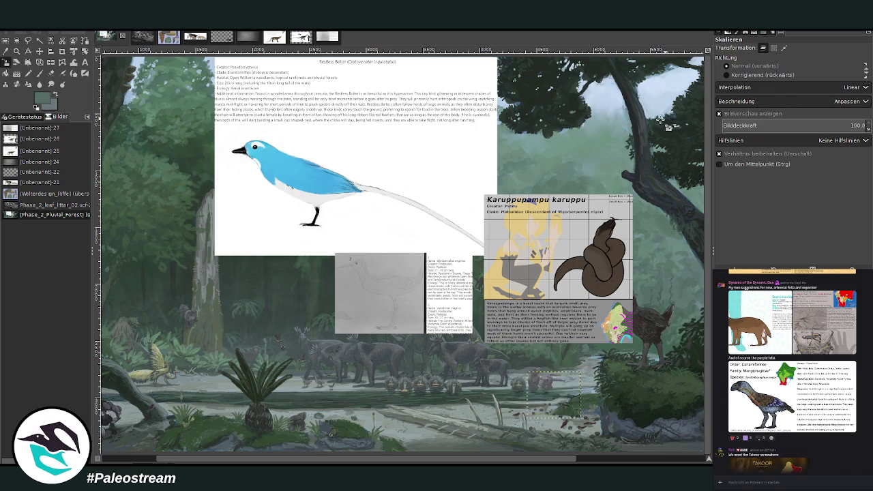
left_click(17, 51)
left_click_drag(444, 331, 588, 452)
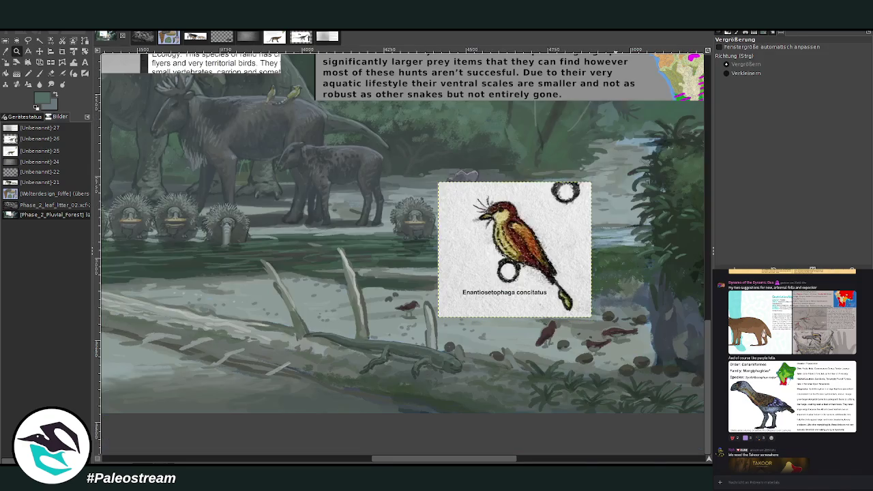
Swap to the dark foreground colour and make the Chalk 03 brush more opaque and larger.
left_click(541, 409)
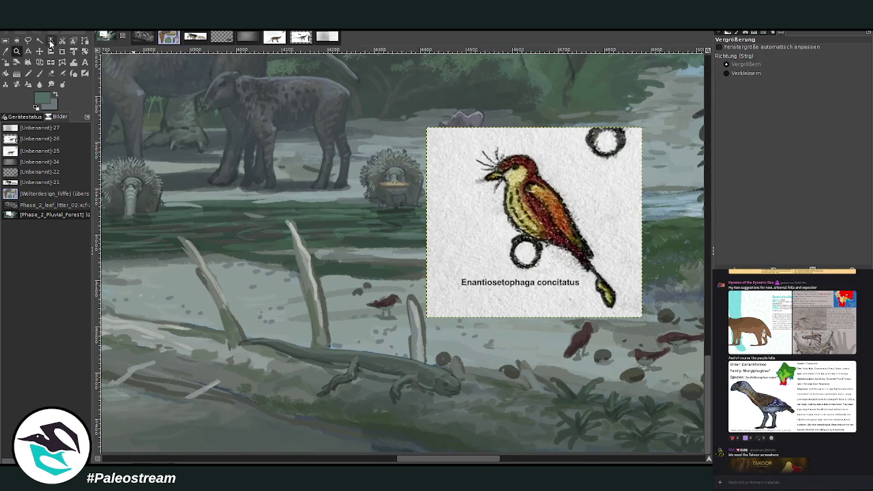
left_click(38, 73)
key("x")
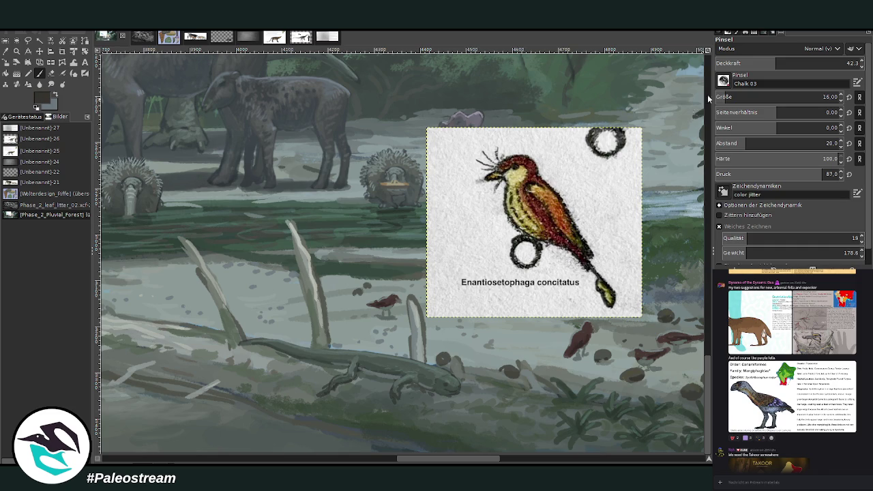
left_click(811, 62)
left_click(822, 97)
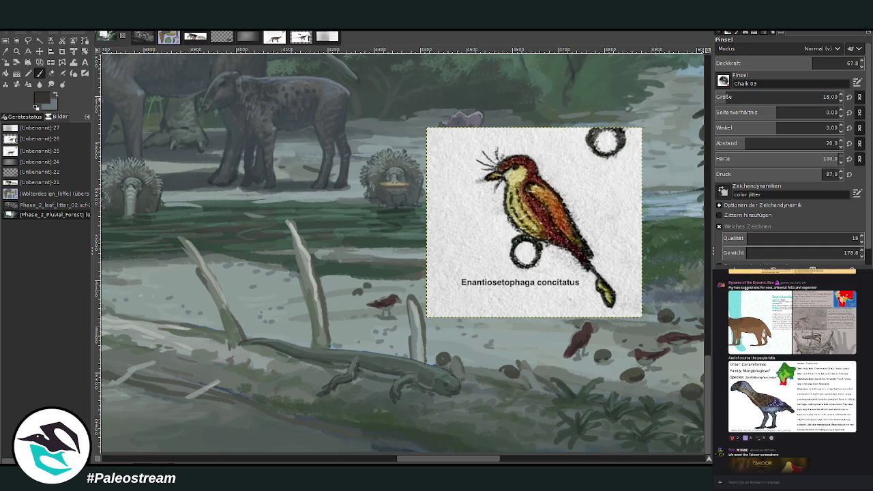
On the full-canvas layer, sketch a small dark bird on the stream bank at opacity 71.9.
key("Page_Down")
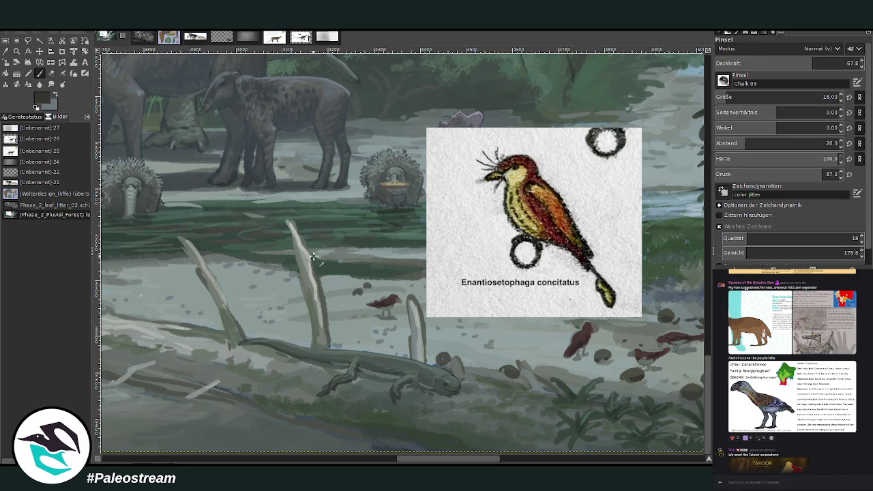
scroll(460, 434, "right", 2)
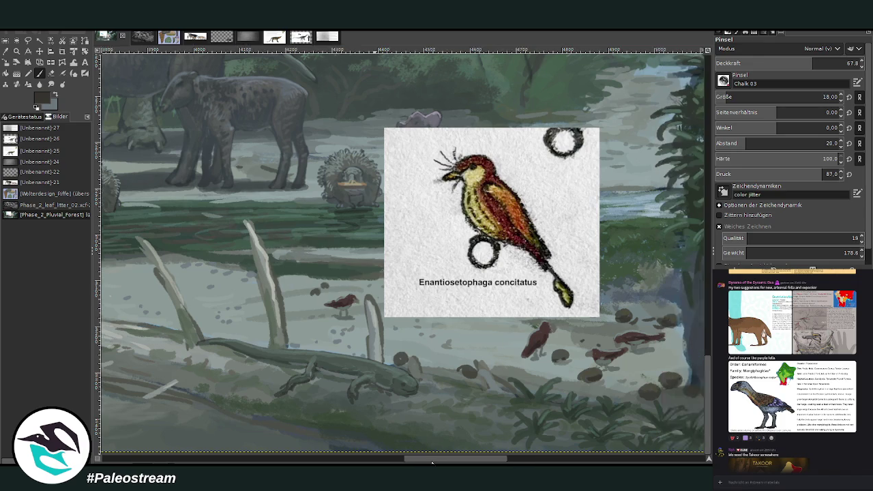
scroll(491, 278, "right", 3)
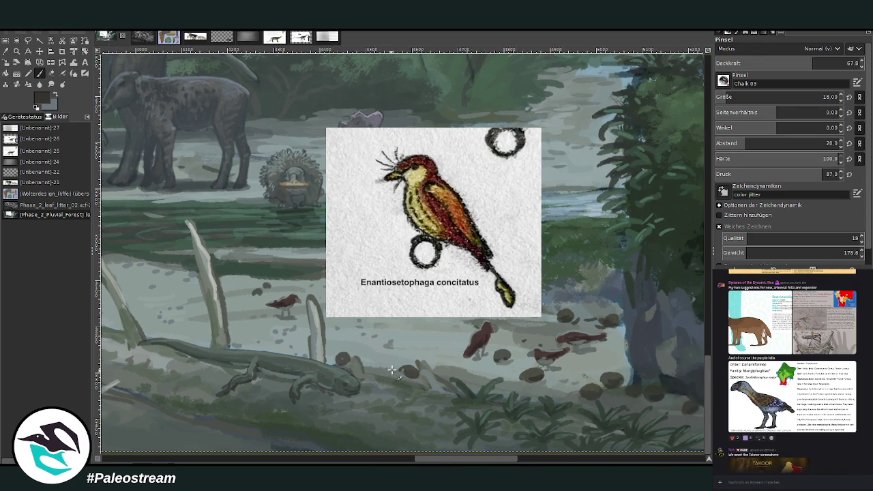
mouse_move(392, 368)
left_mouse_down()
mouse_move(372, 398)
mouse_move(366, 389)
mouse_move(389, 364)
left_mouse_up()
left_click(811, 62)
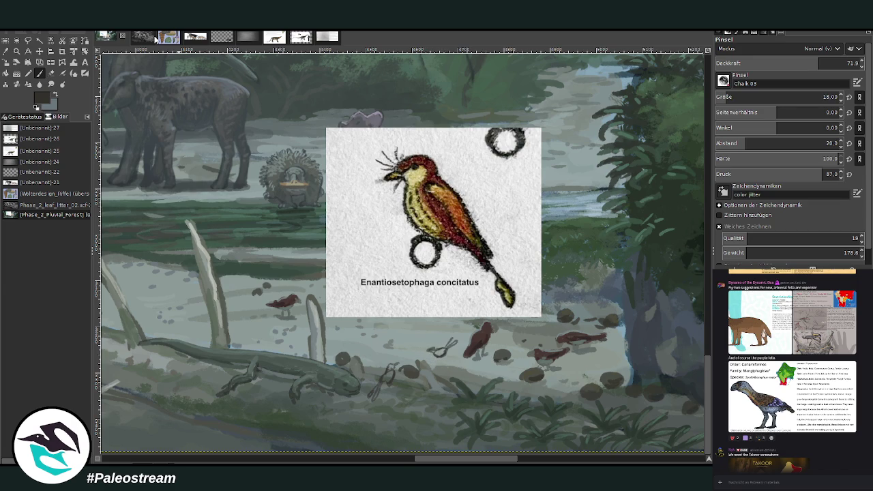
left_click(17, 50)
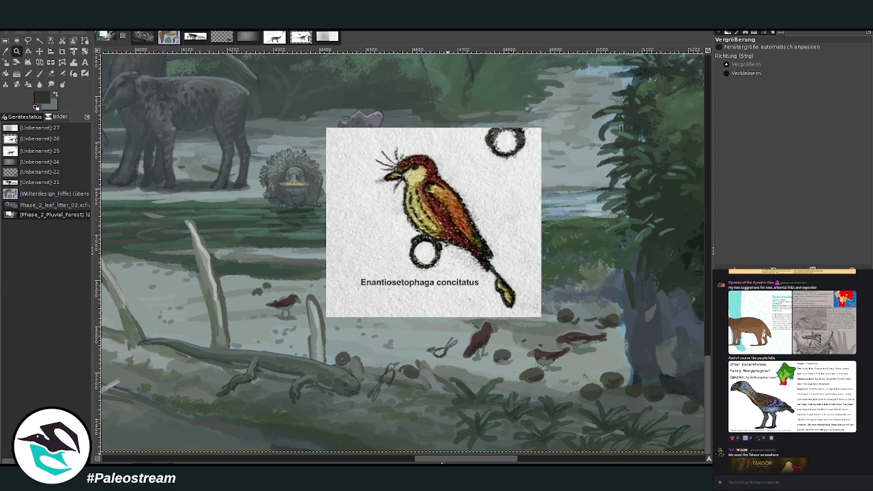
Zoom into the forest floor and set the brush size to 25, then 20.
left_click_drag(282, 91, 636, 439)
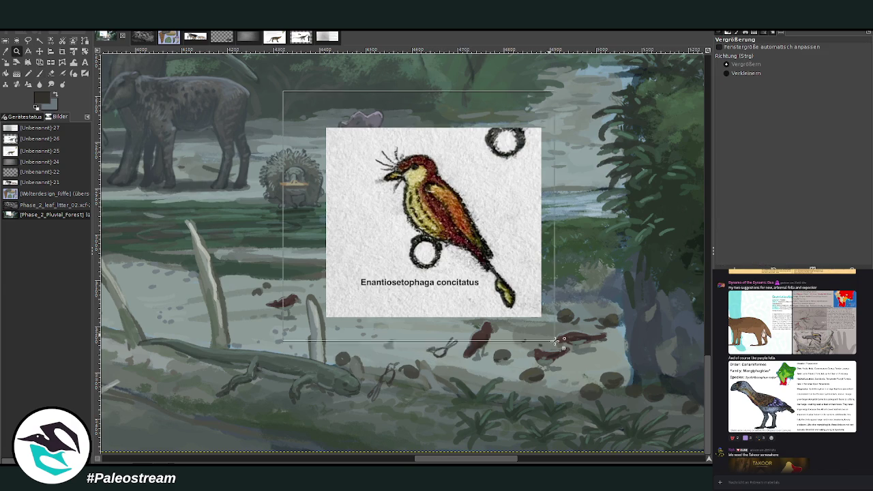
key("p")
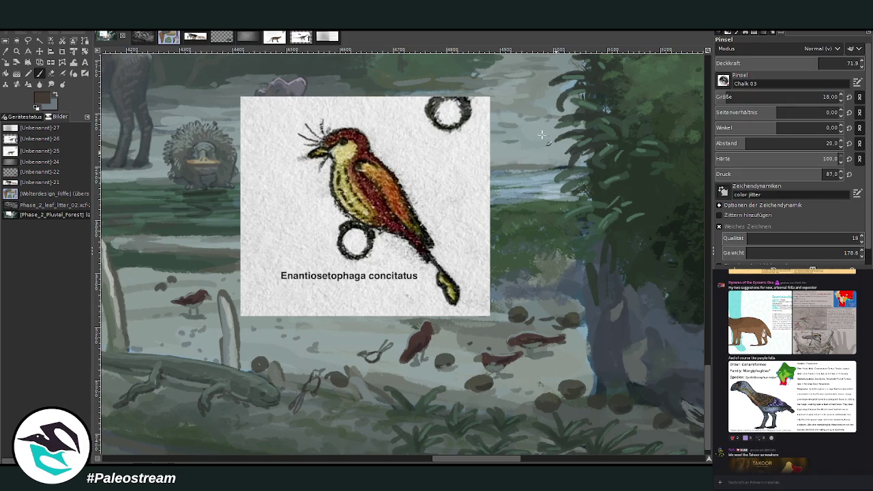
left_click(822, 94)
scroll(758, 64, "up", 7)
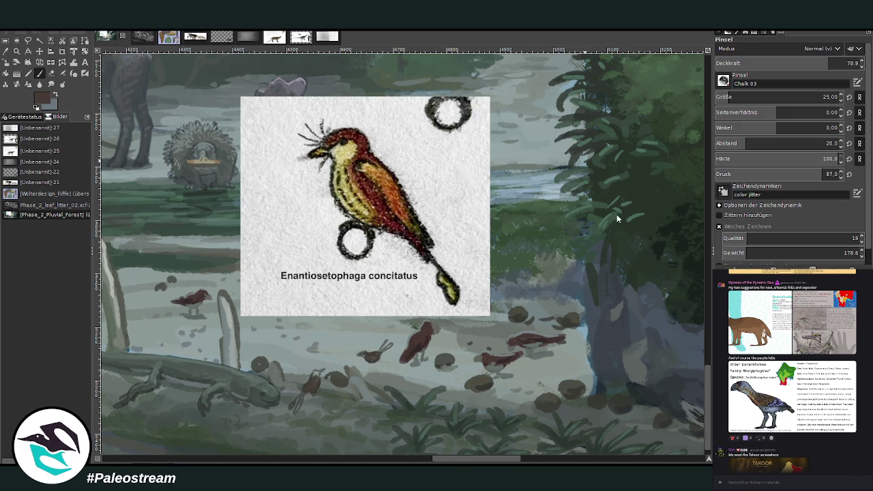
key("bracketleft")
key("bracketleft")
key("bracketleft")
Paint tan onto the two small birds and add pale green strokes.
left_click(658, 233, "ctrl")
left_click_drag(388, 347, 371, 352)
left_click_drag(306, 383, 300, 399)
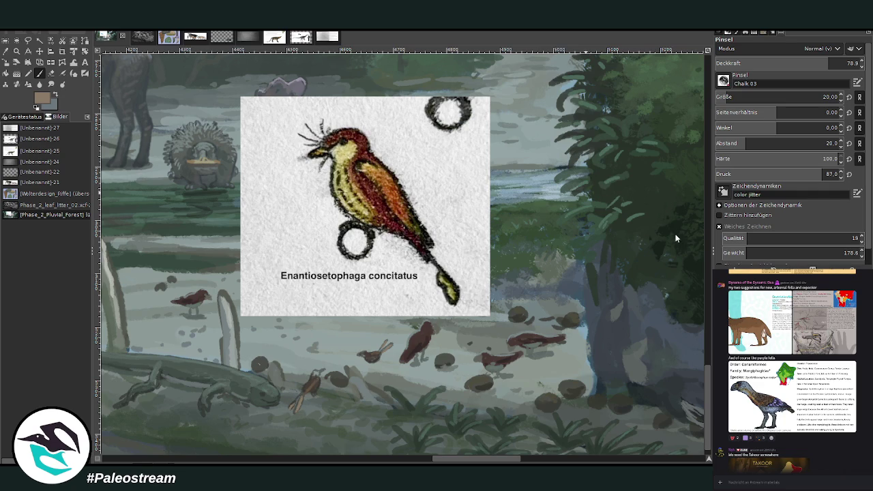
left_click(626, 185, "ctrl")
left_click_drag(295, 405, 292, 413)
key("shift+e")
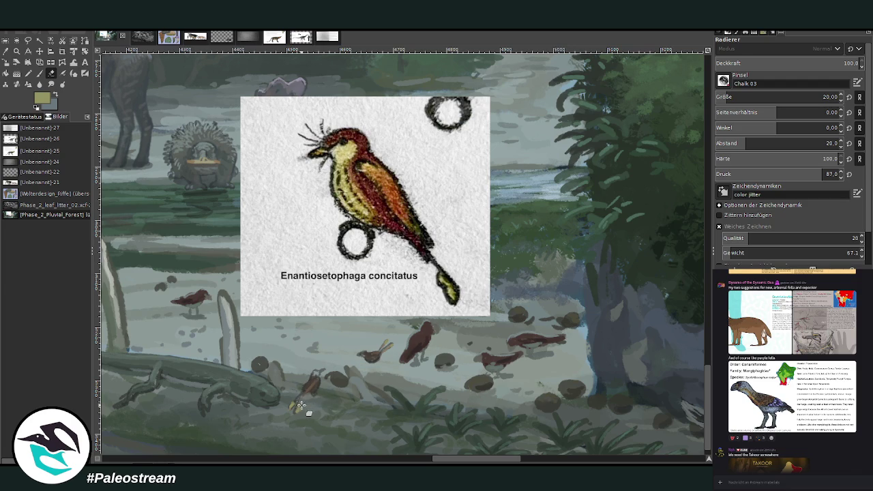
Paint olive onto the small bird, sample greens, and set brush size 33, opacity 75.4.
left_click(39, 71)
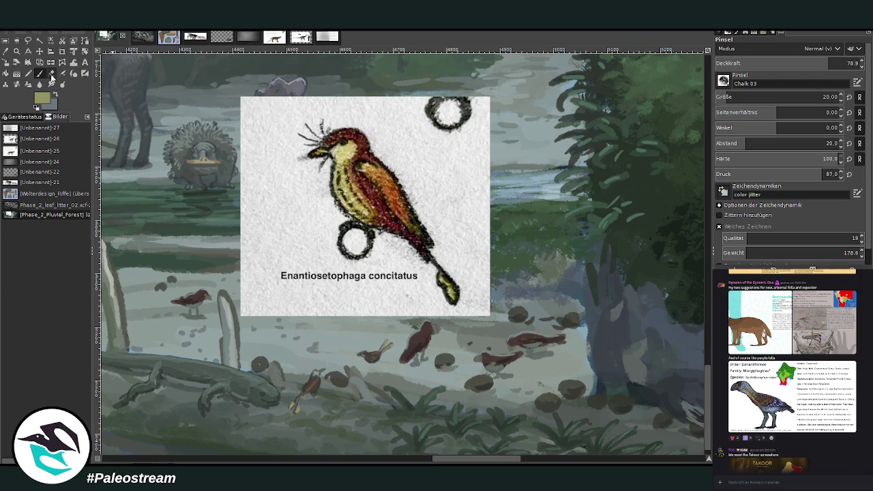
left_click_drag(320, 386, 314, 390)
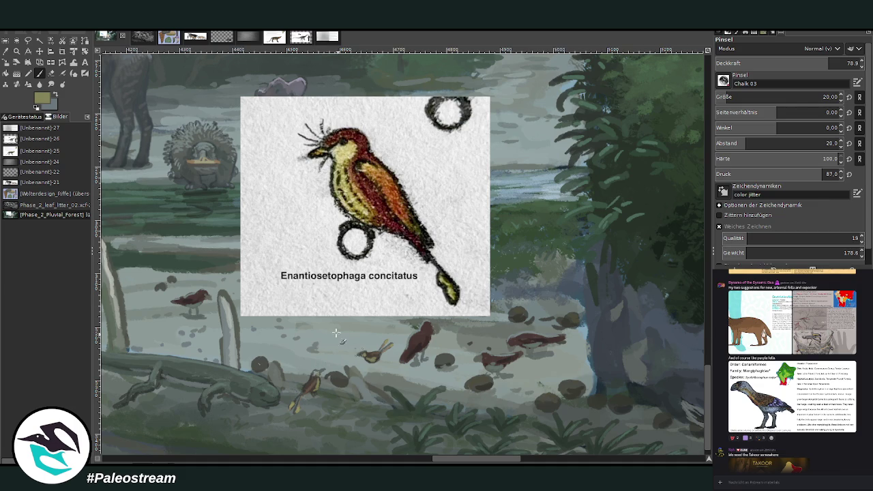
left_click(603, 229, "ctrl")
key("o")
left_click(488, 328)
key("p")
left_click(727, 97)
left_click(805, 63)
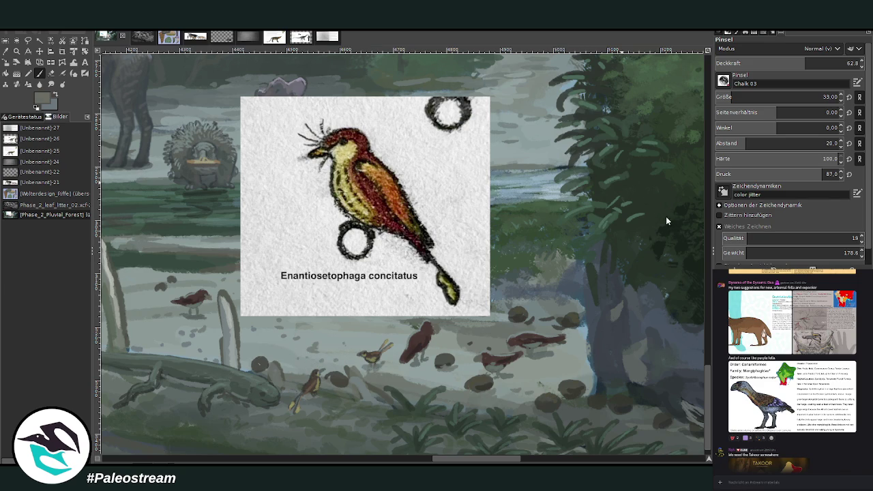
left_click(824, 63)
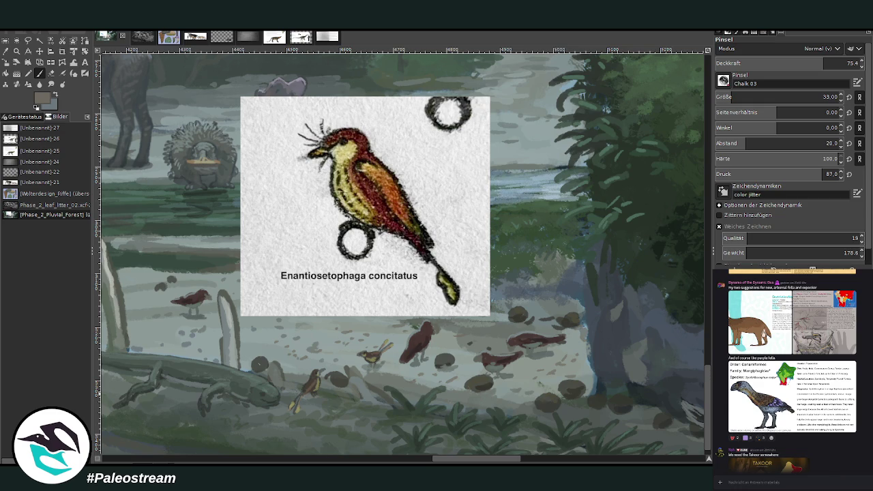
Hide the Enantiosetophaga concitatus reference and return to the full-scene painting layer.
key("ctrl+z")
key("ctrl+y")
key("ctrl+z")
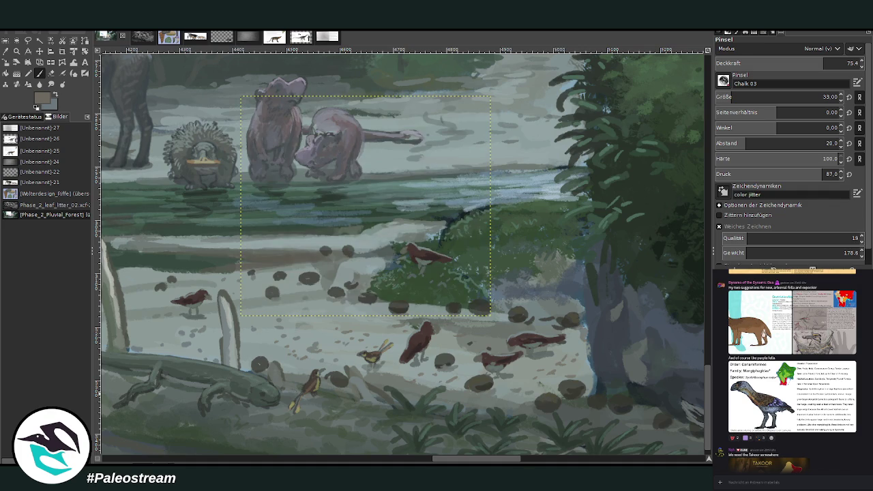
key("ctrl+z")
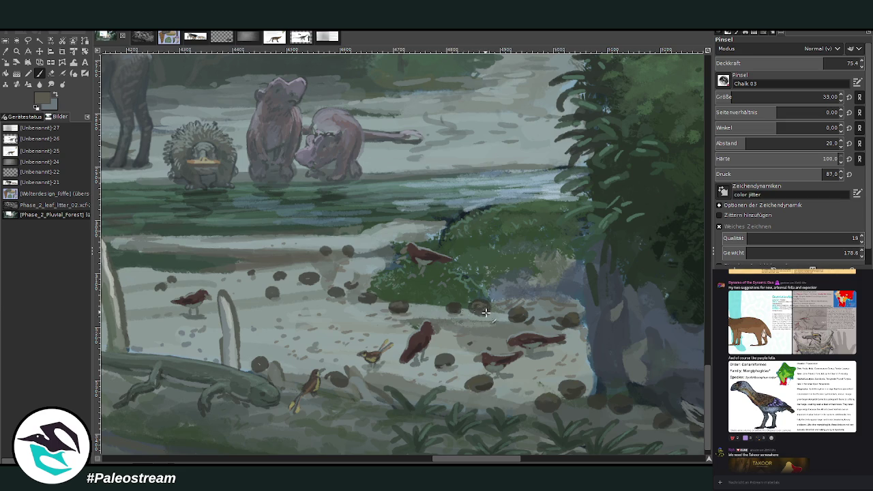
left_click(345, 458)
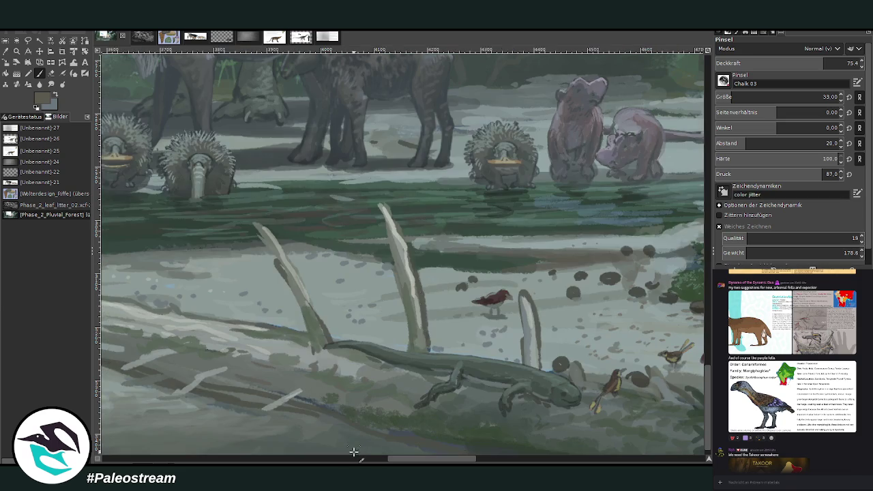
Shade the fallen log's lower edge and shoreline in a darker chalk, lowering opacity to 51.1.
scroll(702, 382, "down", 1)
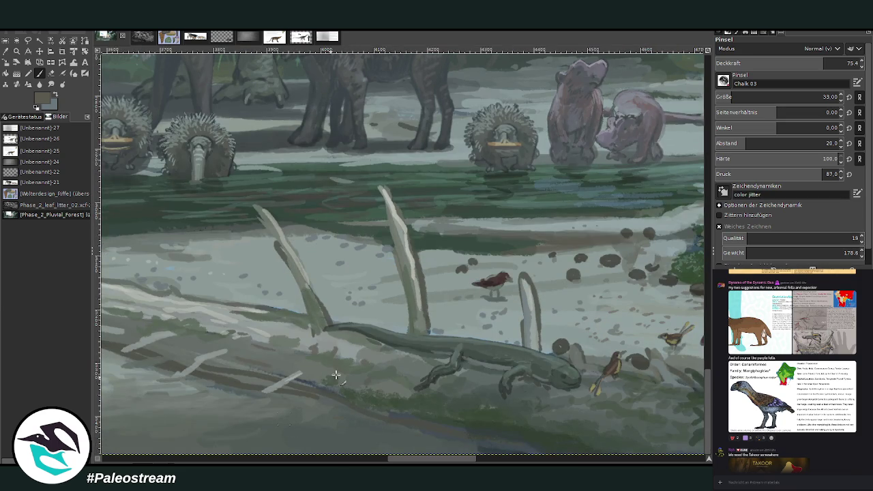
left_click(604, 218, "ctrl")
left_click_drag(334, 403, 290, 394)
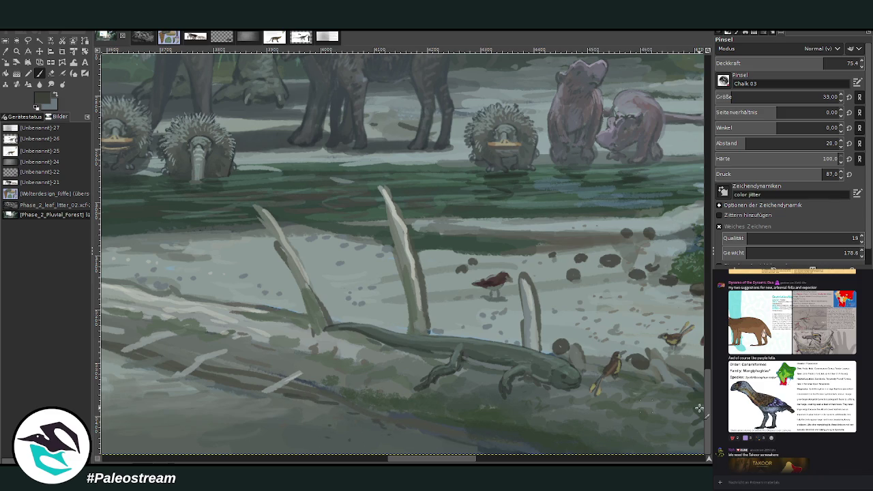
left_click(825, 63)
left_click_drag(470, 438, 359, 417)
left_click_drag(426, 461, 402, 461)
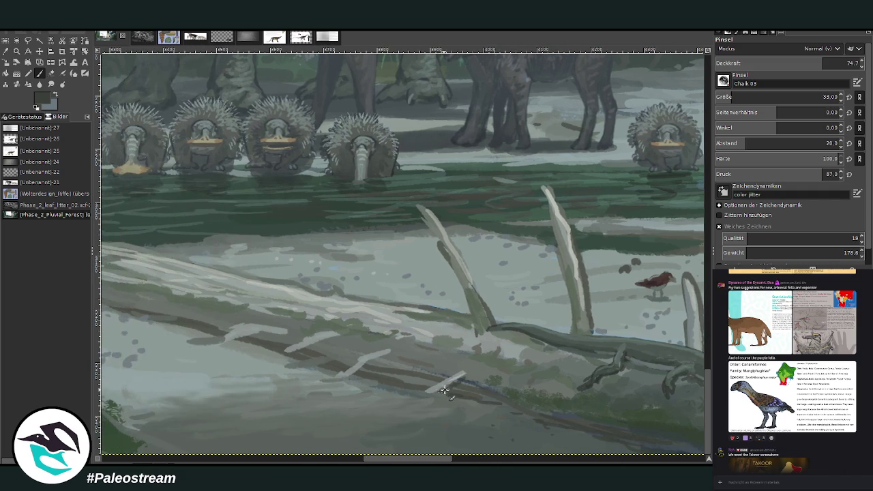
left_click(788, 63)
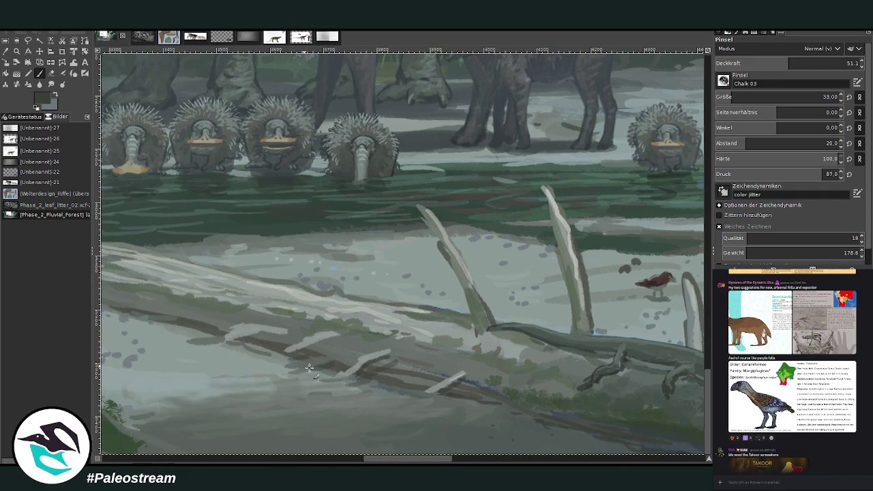
left_click_drag(373, 460, 327, 460)
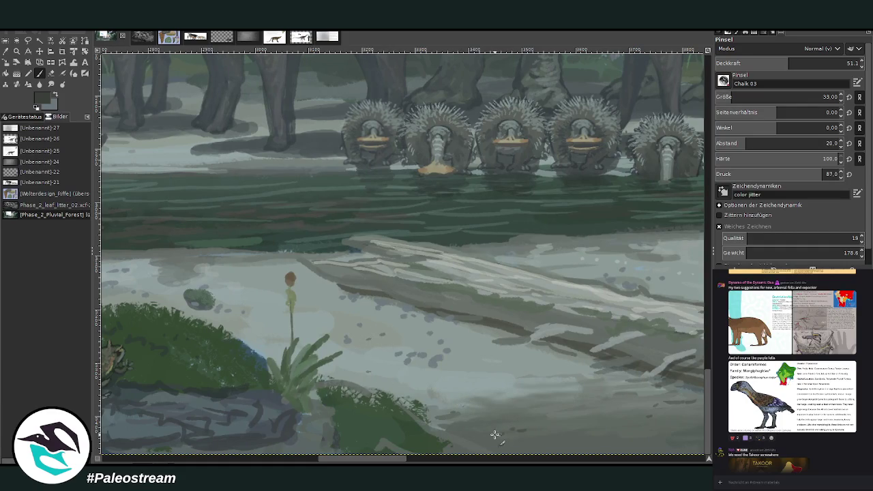
scroll(398, 404, "down", 2)
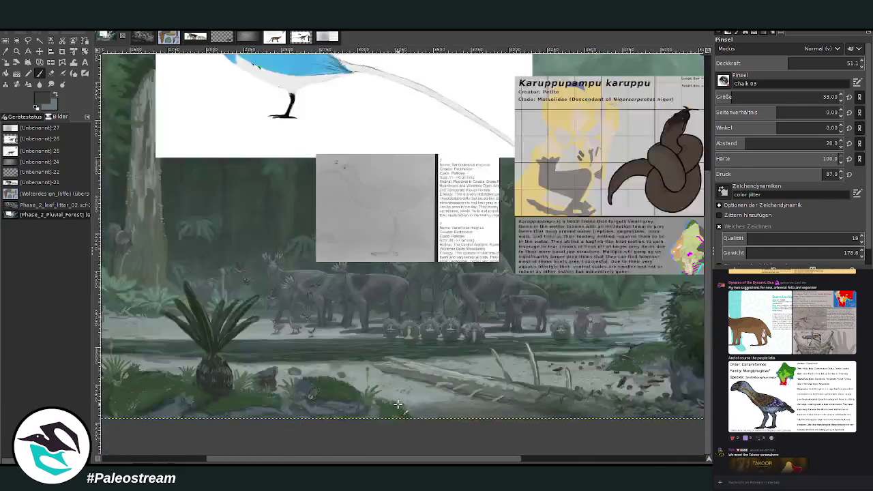
Move the grey sketch upper left, the Karuppu card lower left, and the bird card lower.
scroll(398, 405, "down", 2)
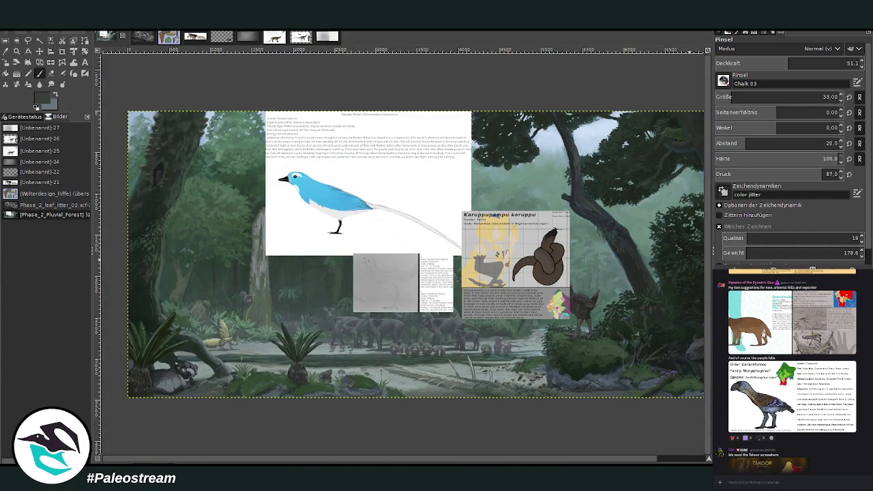
key("z")
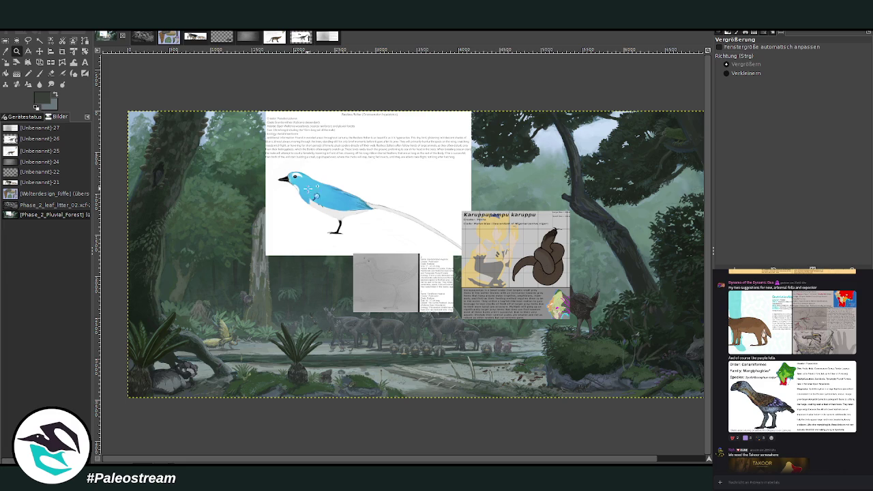
key("m")
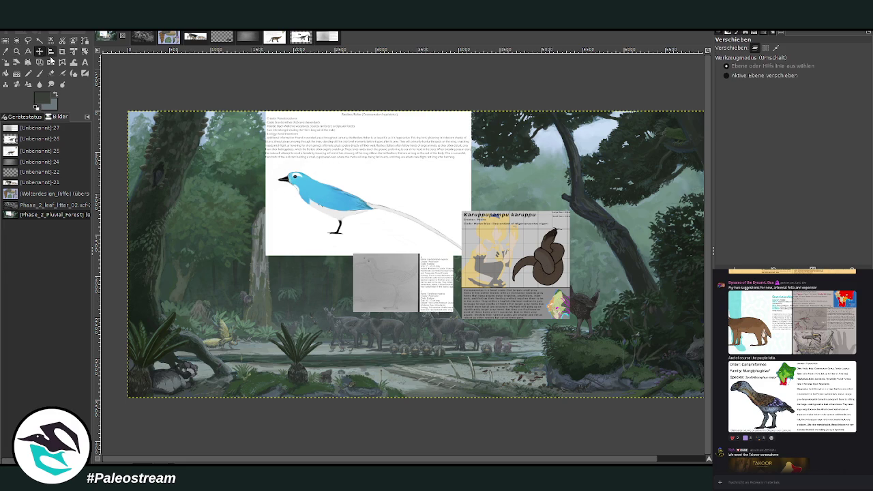
left_click_drag(389, 269, 235, 178)
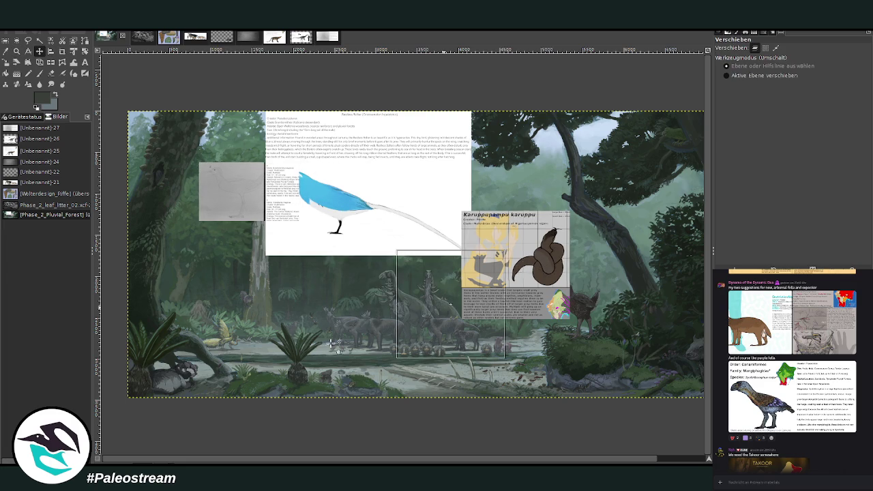
left_click_drag(516, 273, 261, 375)
left_click_drag(340, 202, 511, 313)
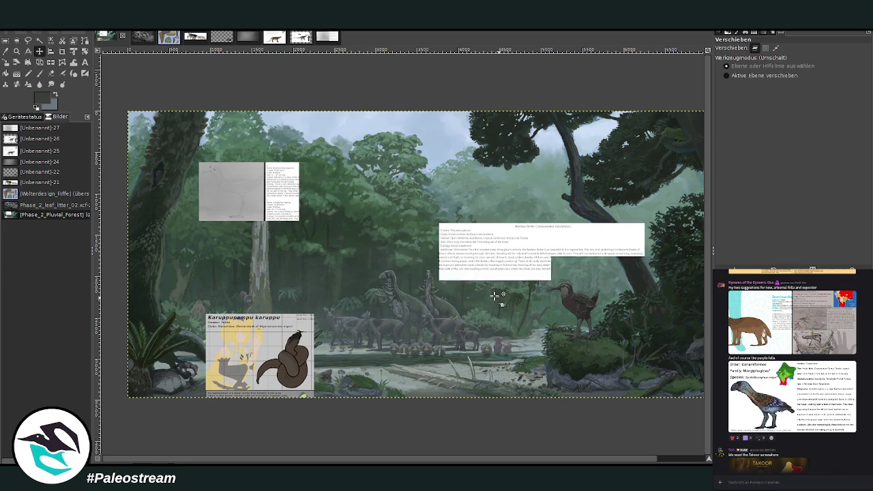
Shrink the blue bird reference card, then zoom in on it and the canopy.
key("shift+s")
left_click(541, 294)
mouse_move(541, 295)
left_mouse_down()
mouse_move(479, 256)
mouse_move(615, 250)
left_mouse_up()
left_click(671, 117)
key("z")
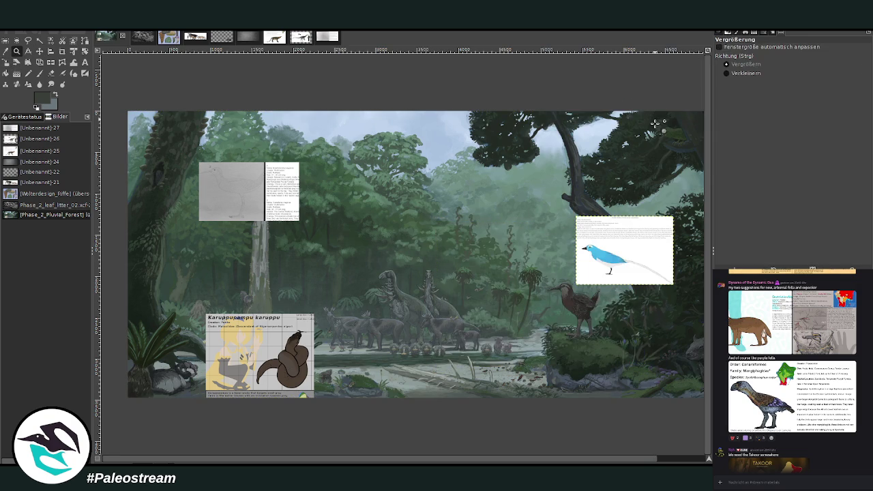
left_click_drag(458, 165, 622, 338)
left_click_drag(250, 98, 487, 293)
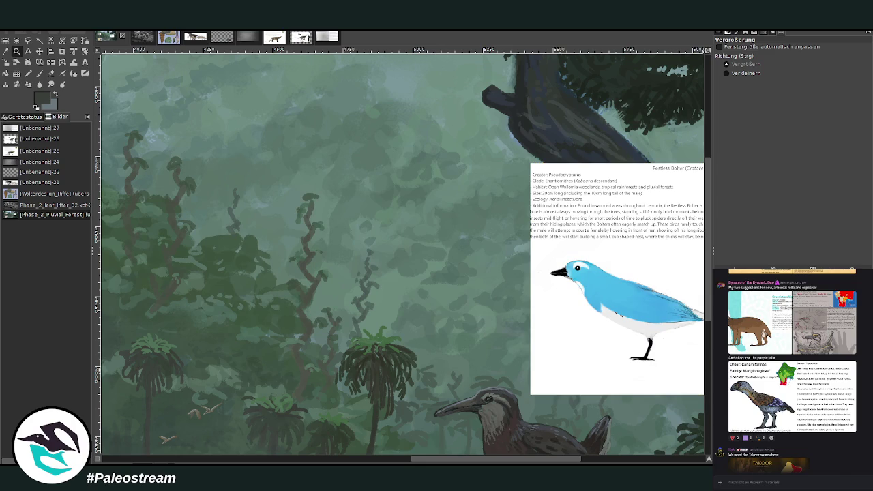
Sample the reference bird's blue and dab a first bird in the canopy with a larger, more opaque brush.
left_click(17, 52)
left_click_drag(217, 75, 523, 300)
left_click(5, 51)
left_click(585, 306)
key("p")
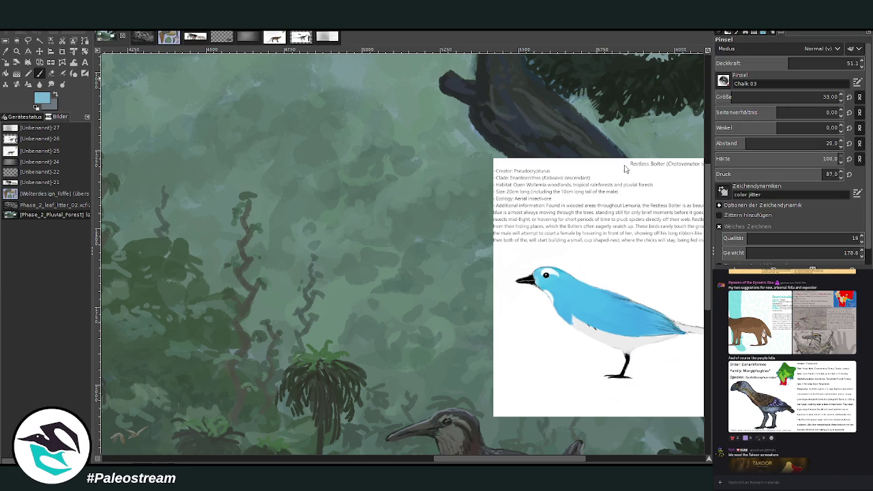
left_click_drag(777, 97, 790, 97)
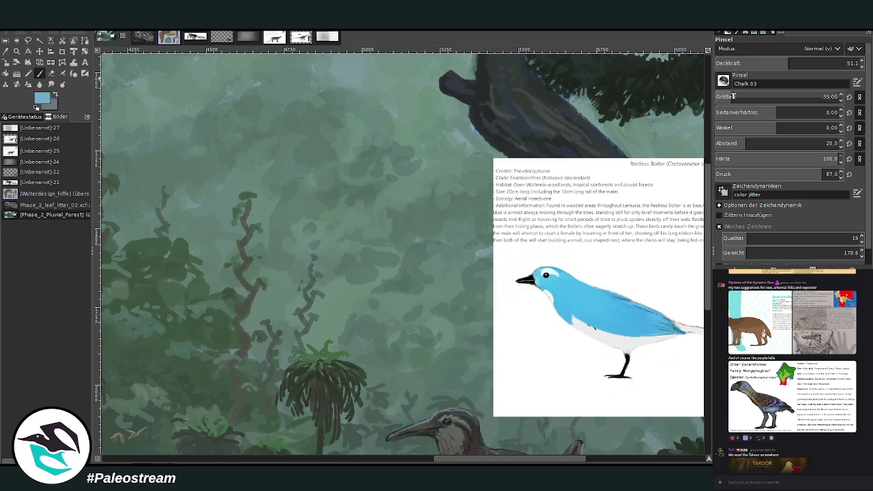
left_click_drag(788, 62, 847, 63)
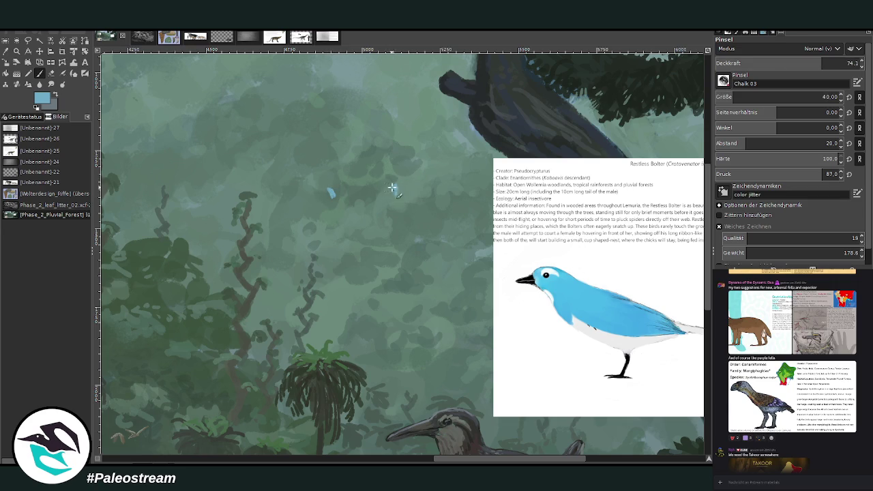
left_click_drag(393, 186, 399, 186)
Shrink the Restless Bolter reference layer further to 655 × 460.
key("Page_Up")
left_click(5, 62)
left_click(590, 311)
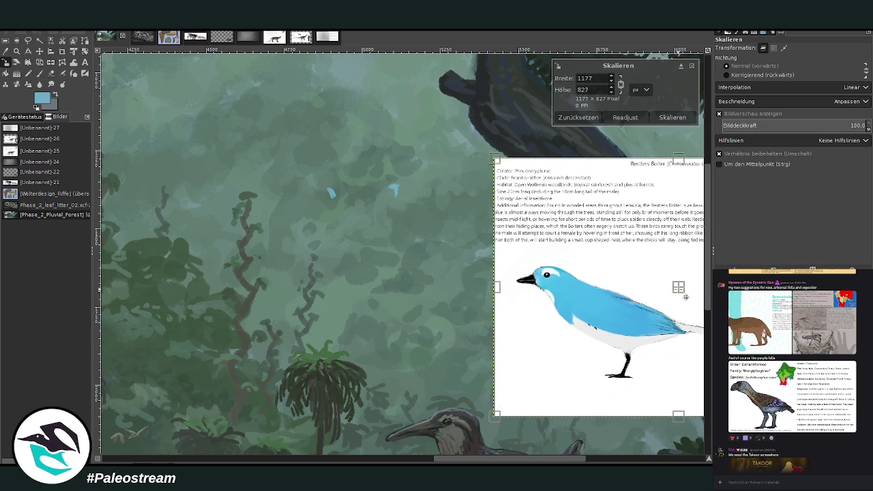
left_click_drag(678, 287, 591, 230)
left_click(672, 117)
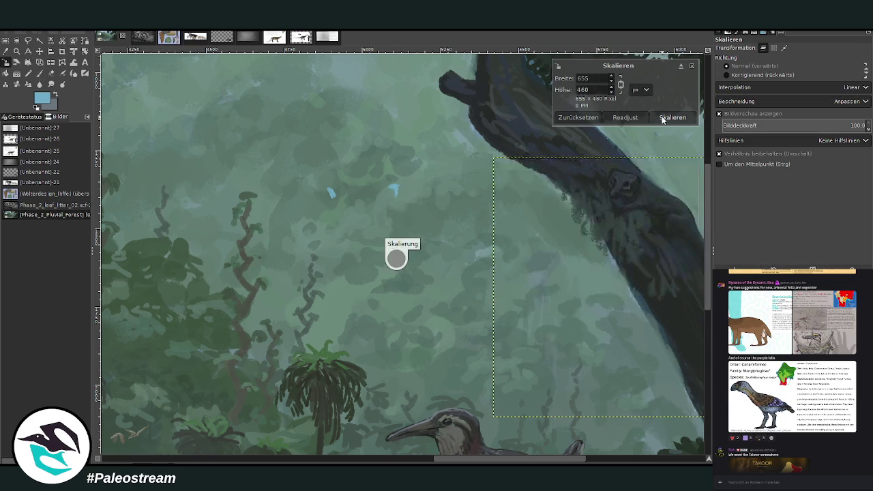
key("z")
left_click(419, 257)
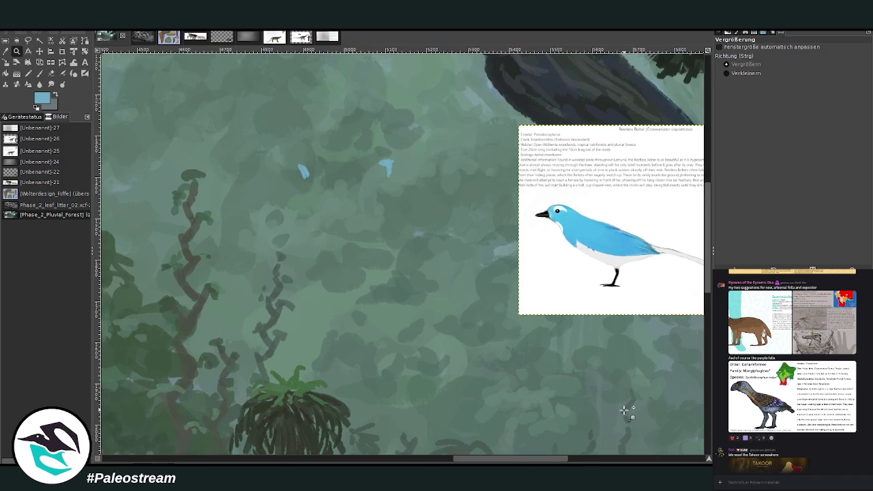
Paint about nine small blue bird dabs across the canopy with Chalk 03 at size 20.
key("p")
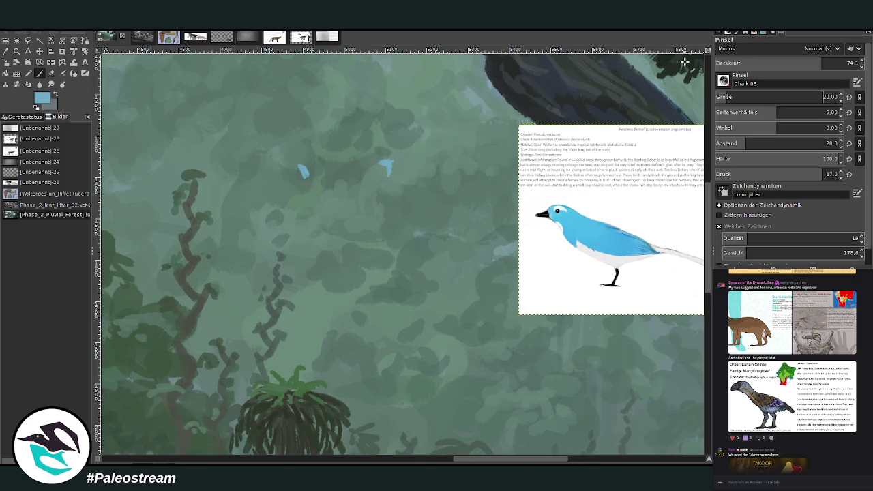
left_click_drag(303, 180, 312, 174)
left_click_drag(307, 175, 315, 173)
left_click_drag(376, 215, 379, 227)
left_click_drag(412, 196, 414, 204)
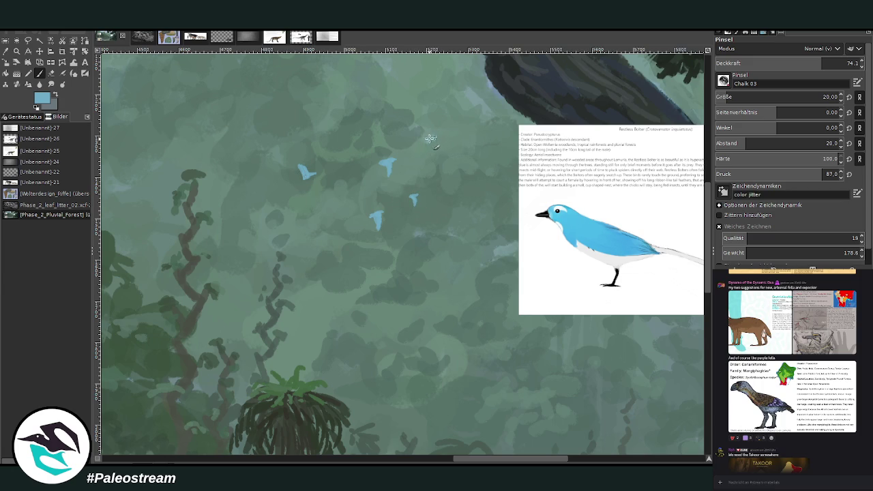
left_click_drag(434, 136, 436, 142)
mouse_move(246, 256)
left_mouse_down()
mouse_move(244, 270)
mouse_move(248, 255)
left_mouse_up()
left_click_drag(461, 160, 467, 159)
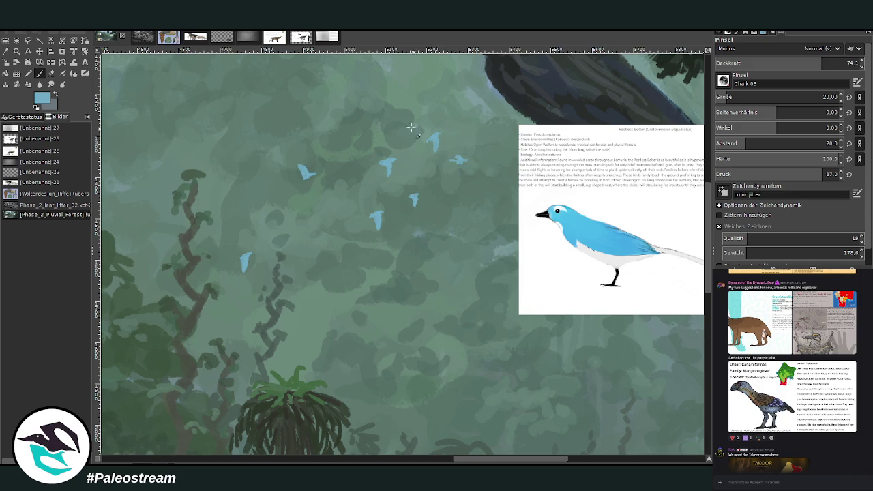
left_click_drag(341, 132, 340, 143)
left_click(309, 265)
Add two more birds on the lower and left edges of the flock.
left_click_drag(313, 270, 309, 274)
left_click_drag(250, 220, 257, 217)
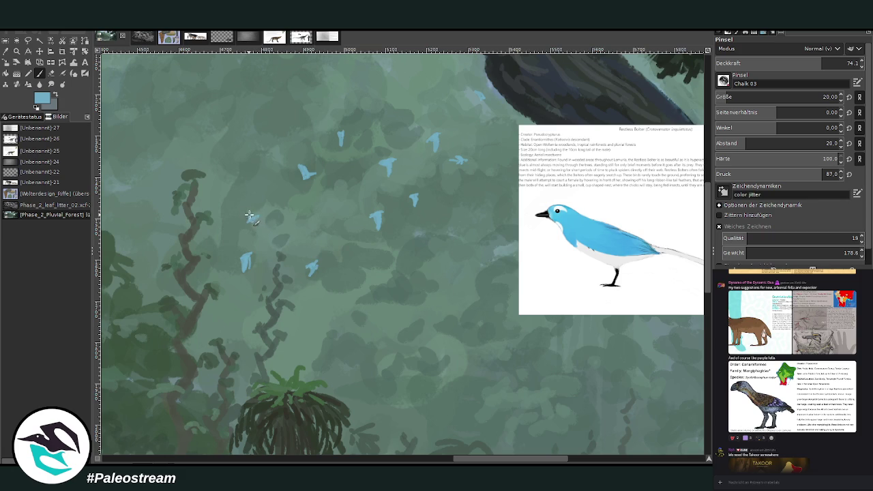
left_click_drag(249, 218, 252, 216)
Repaint several birds in a deeper, brighter blue.
left_click(628, 176, "ctrl")
left_click_drag(384, 164, 387, 168)
left_click_drag(435, 135, 430, 145)
left_click_drag(304, 170, 307, 173)
Trail long thin pale blue tails behind each bird at size 16 and opacity 87.1.
left_click(618, 176, "ctrl")
left_click_drag(377, 216, 348, 227)
left_click_drag(816, 66, 840, 67)
scroll(784, 96, "down", 4)
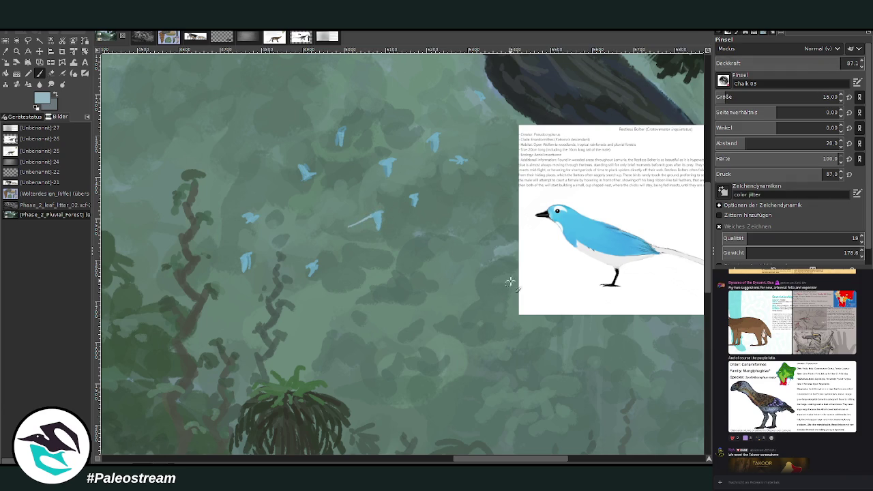
left_click_drag(384, 162, 364, 170)
left_click_drag(301, 178, 293, 185)
left_click_drag(249, 219, 232, 229)
left_click_drag(243, 261, 219, 271)
left_click_drag(310, 266, 292, 276)
left_click_drag(458, 161, 441, 169)
left_click_drag(478, 100, 467, 107)
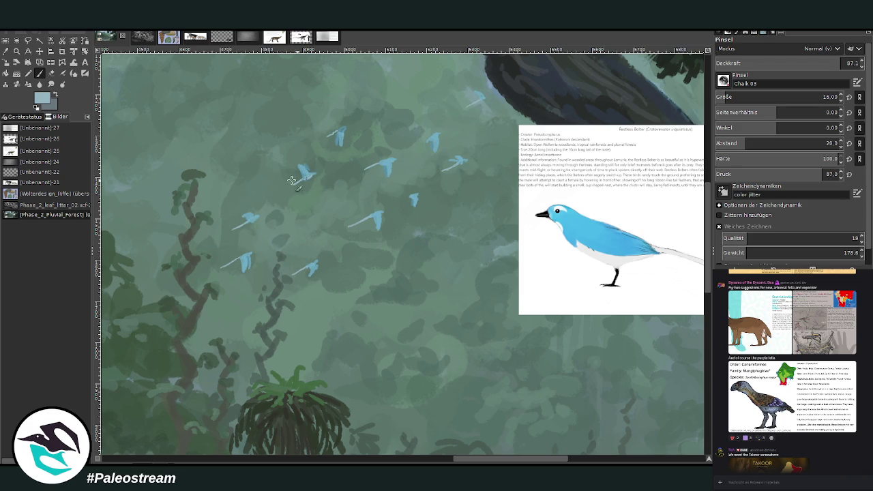
scroll(247, 189, "down", 2, "ctrl")
scroll(248, 189, "down", 2, "ctrl")
Zoom in on the flock, add a light-blue wing and deepen a small bird's blue.
key("z")
left_click_drag(164, 133, 344, 308)
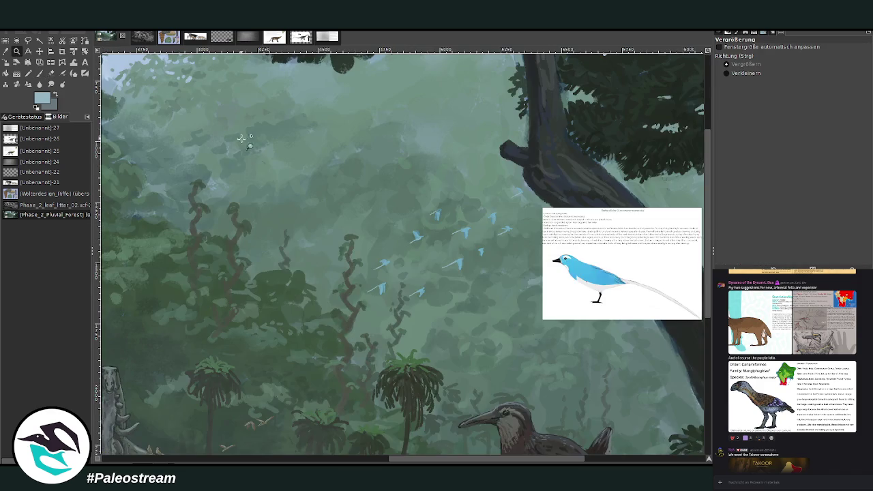
left_click(341, 240)
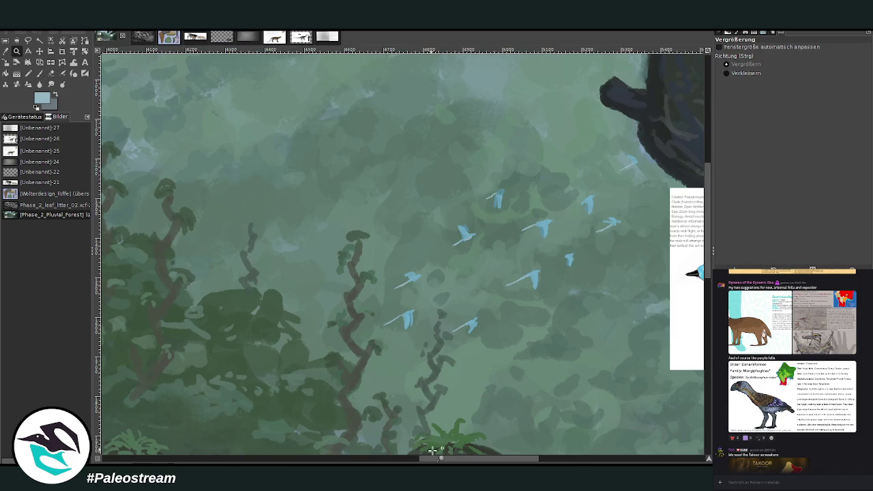
left_click_drag(441, 458, 482, 458)
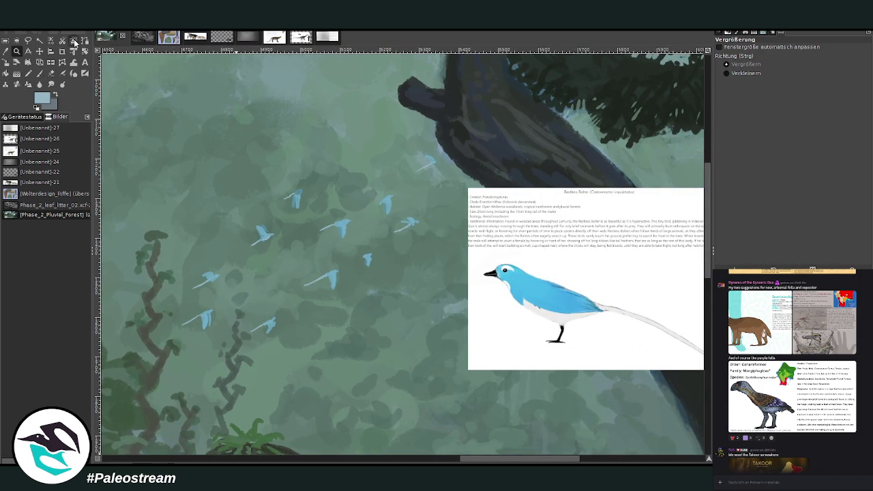
key("p")
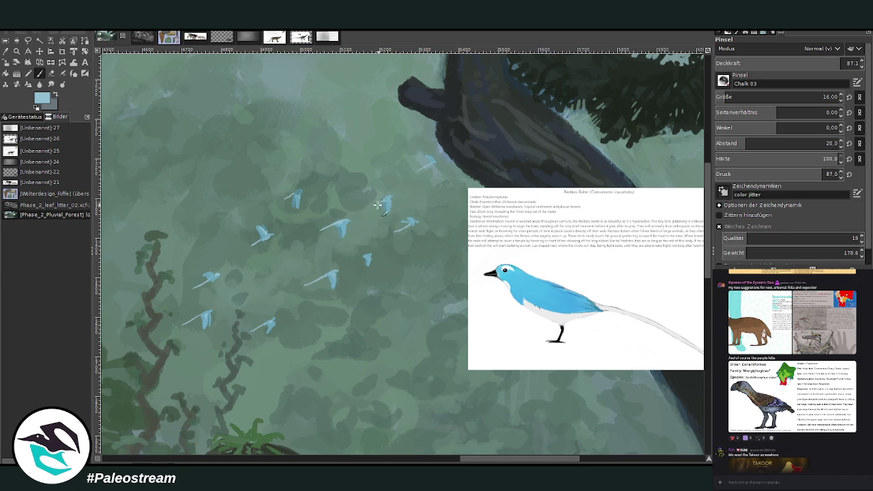
left_click_drag(345, 265, 370, 255)
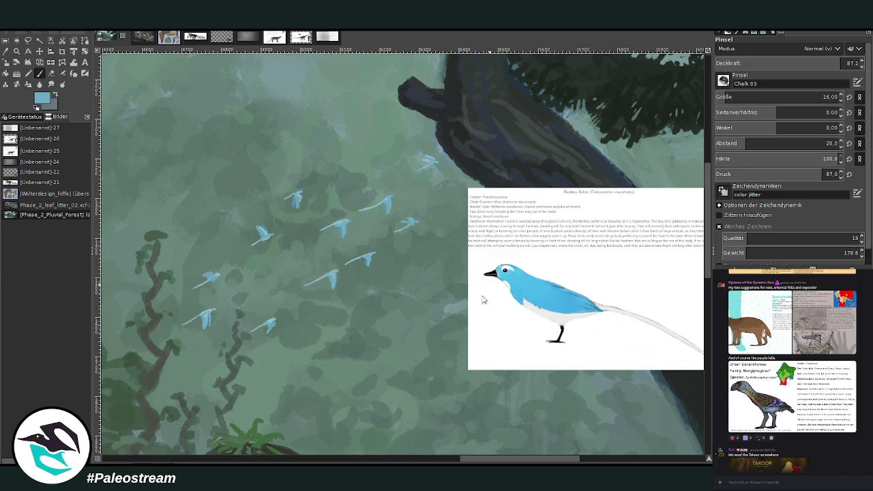
mouse_move(197, 320)
left_mouse_down()
mouse_move(209, 320)
mouse_move(200, 325)
left_mouse_up()
Set the Chalk 03 brush to size 26 and opacity 57.7.
left_click(777, 96)
left_click(791, 63)
key("Return")
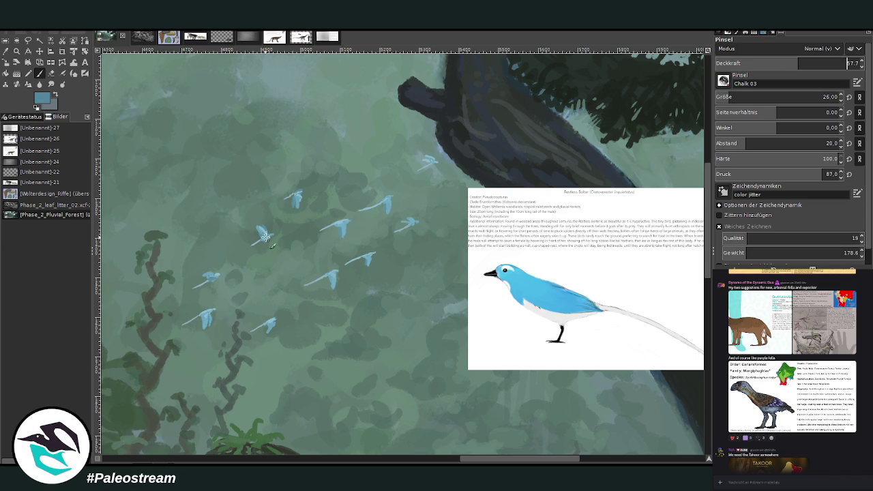